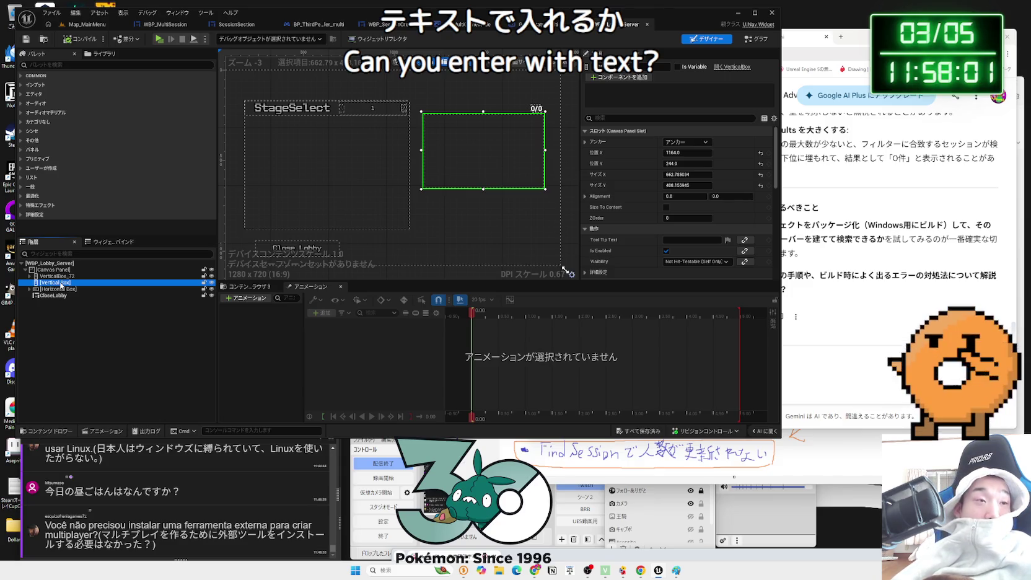
- Search the Palette for 'text' and place a Text widget inside the empty vertical box
left_click(88, 65)
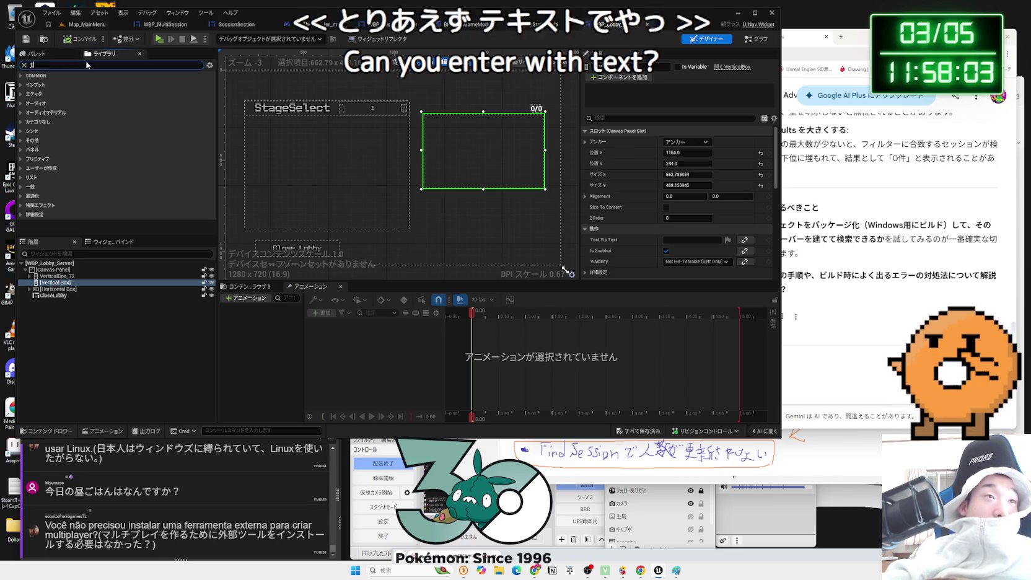
type("テ")
type("xt")
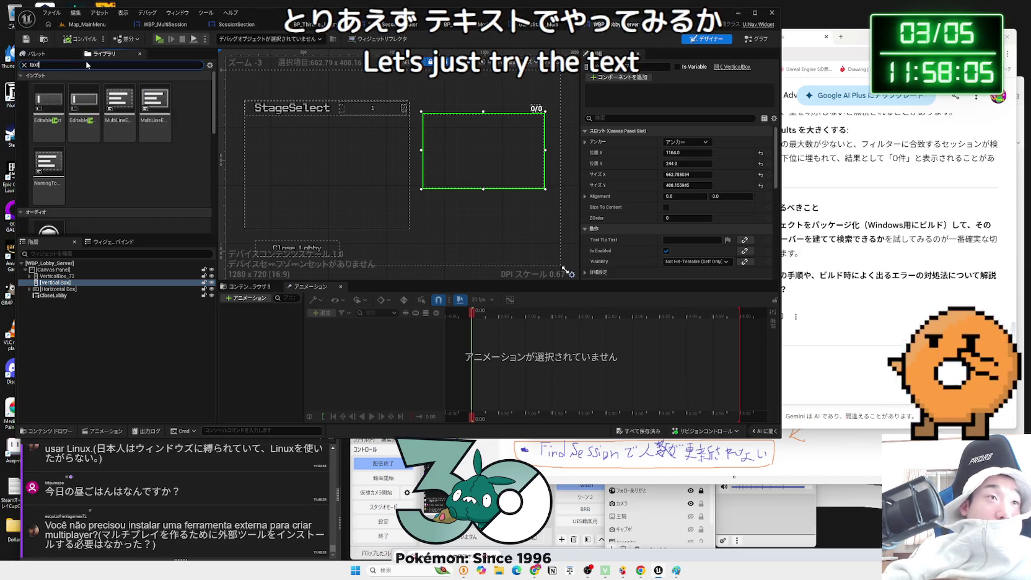
left_click(60, 53)
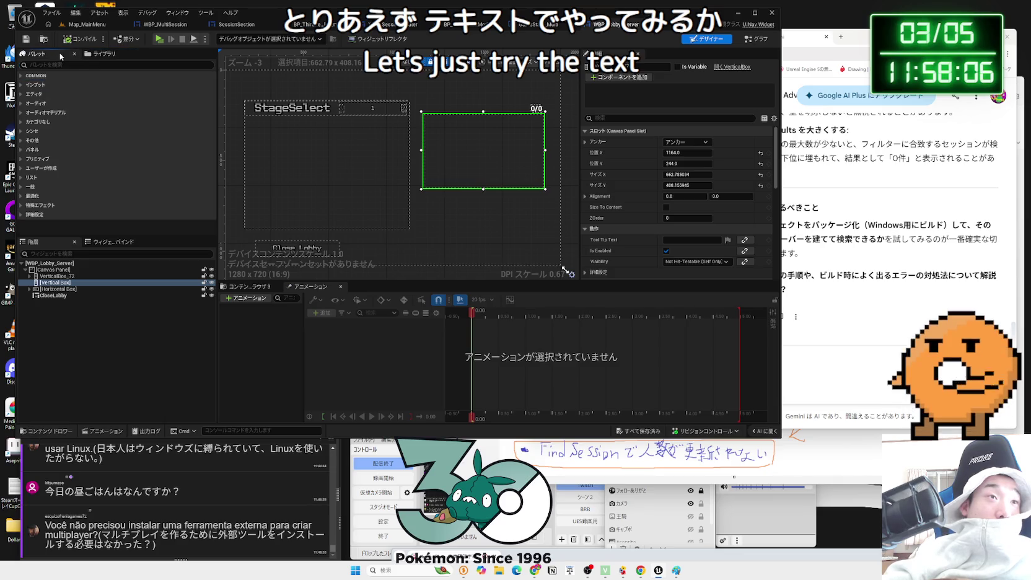
left_click(94, 55)
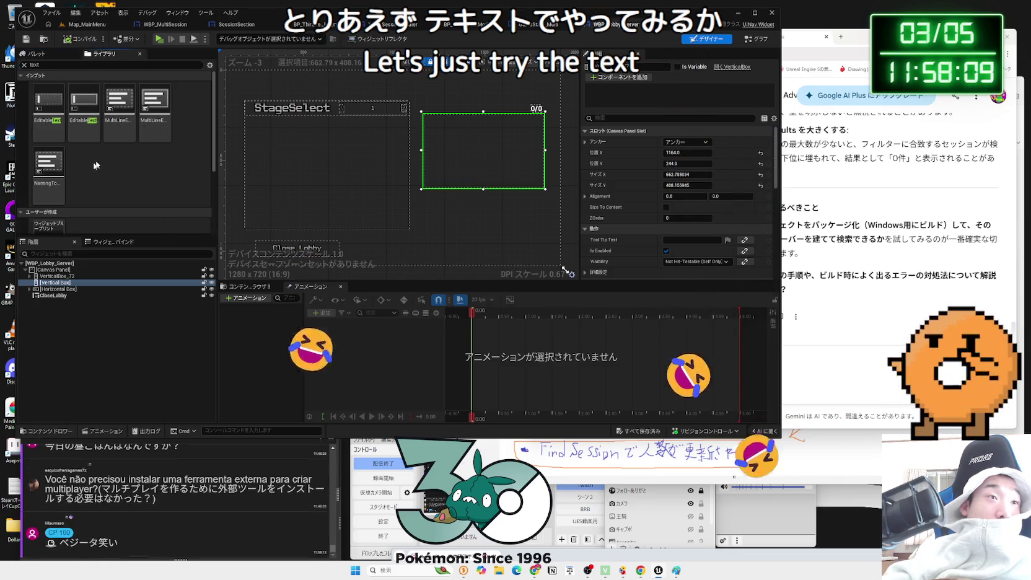
scroll(90, 189, "down", 5)
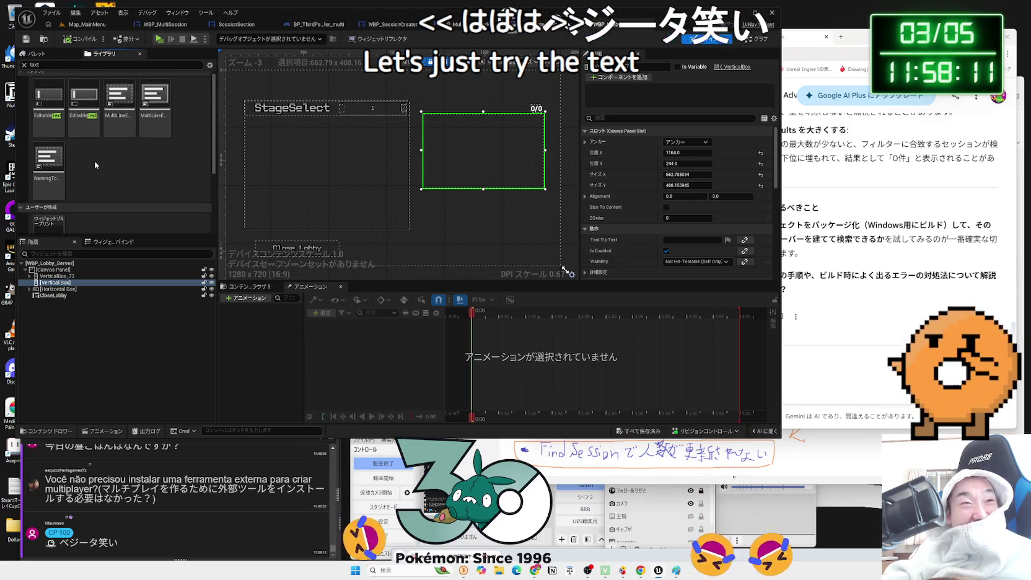
left_click(60, 53)
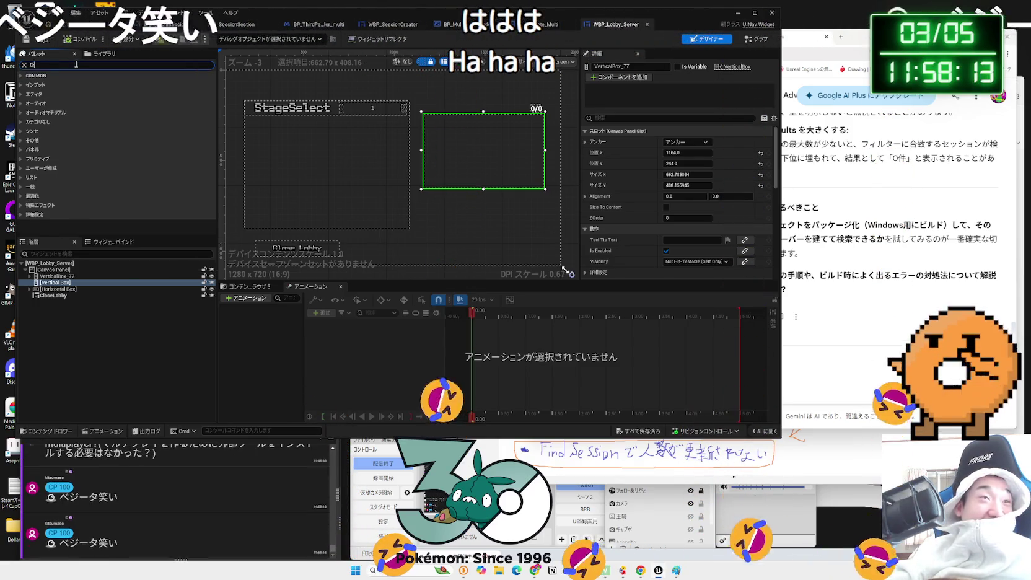
type("text")
left_click_drag(46, 159, 69, 283)
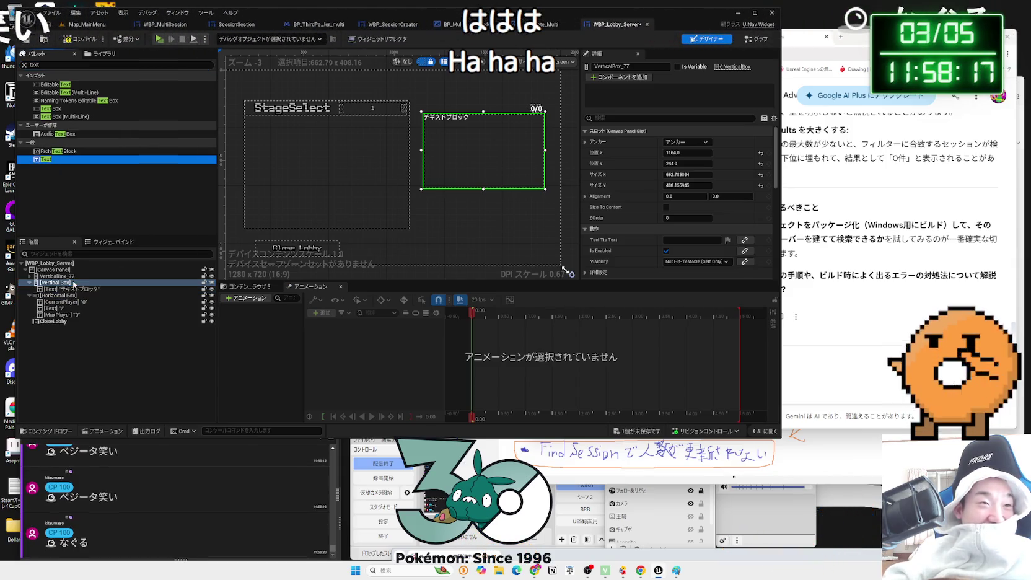
- Duplicate the new text block twice with Ctrl+D
left_click(55, 289)
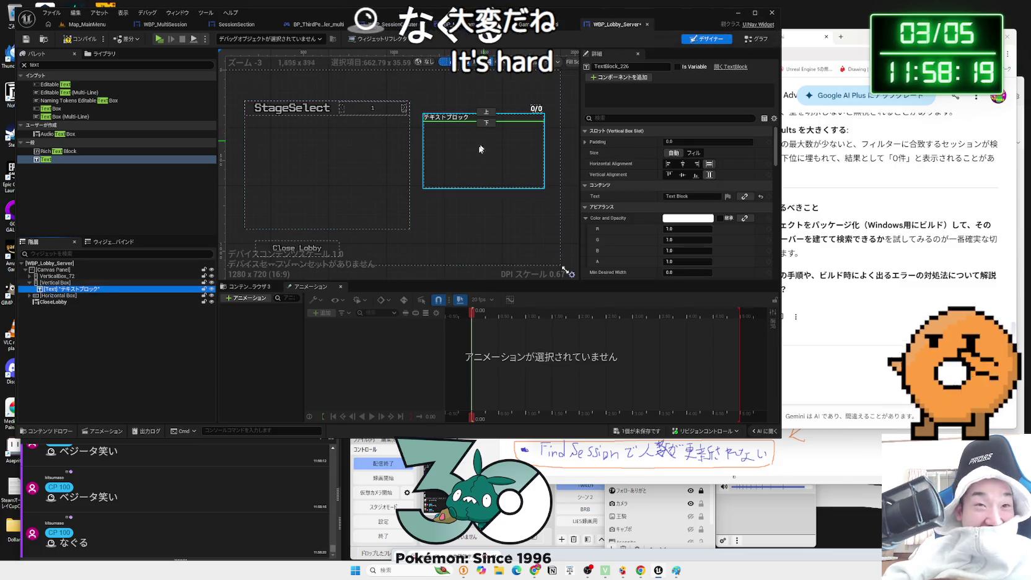
scroll(444, 151, "up", 3)
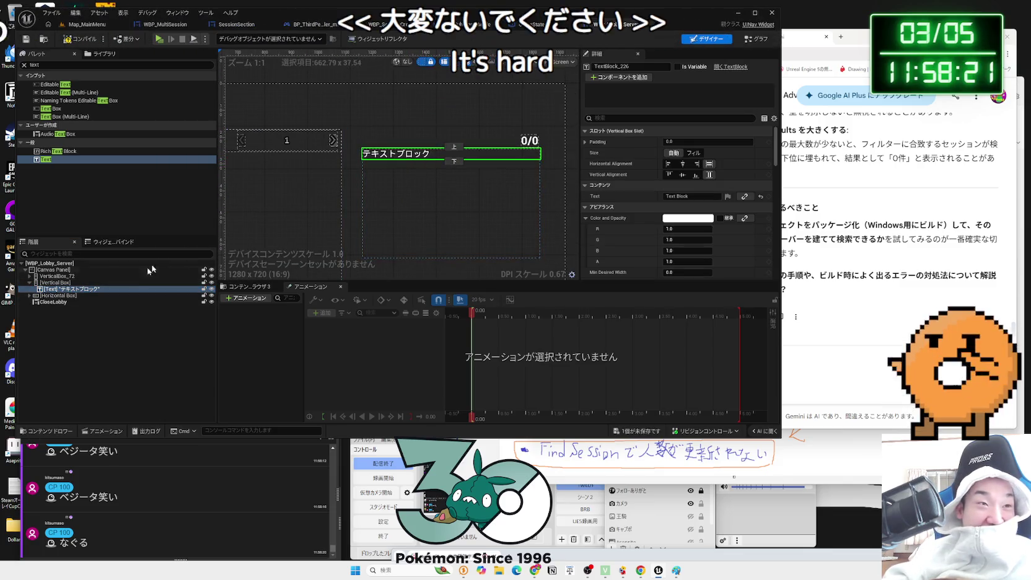
key("ctrl+d")
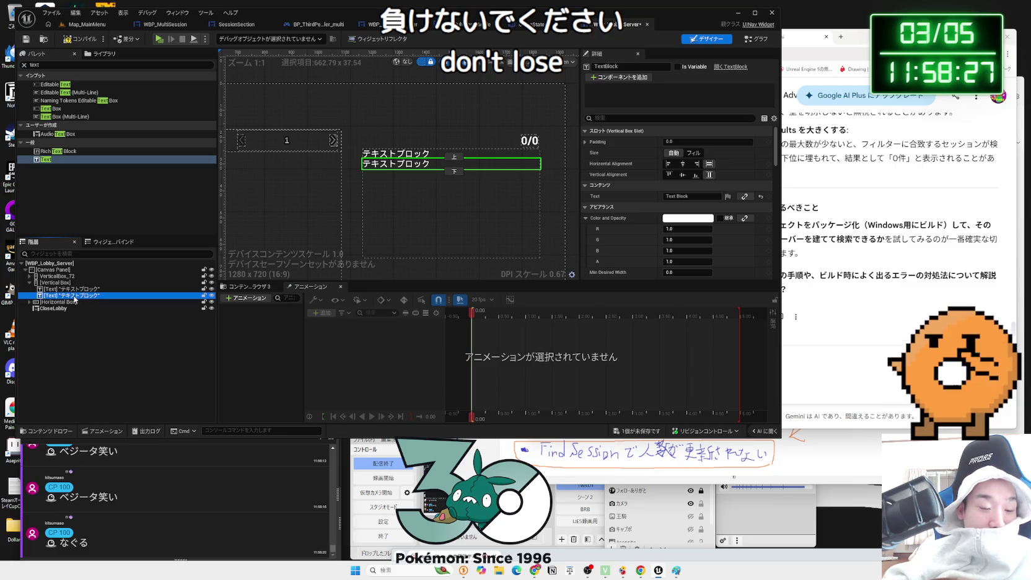
key("ctrl+d")
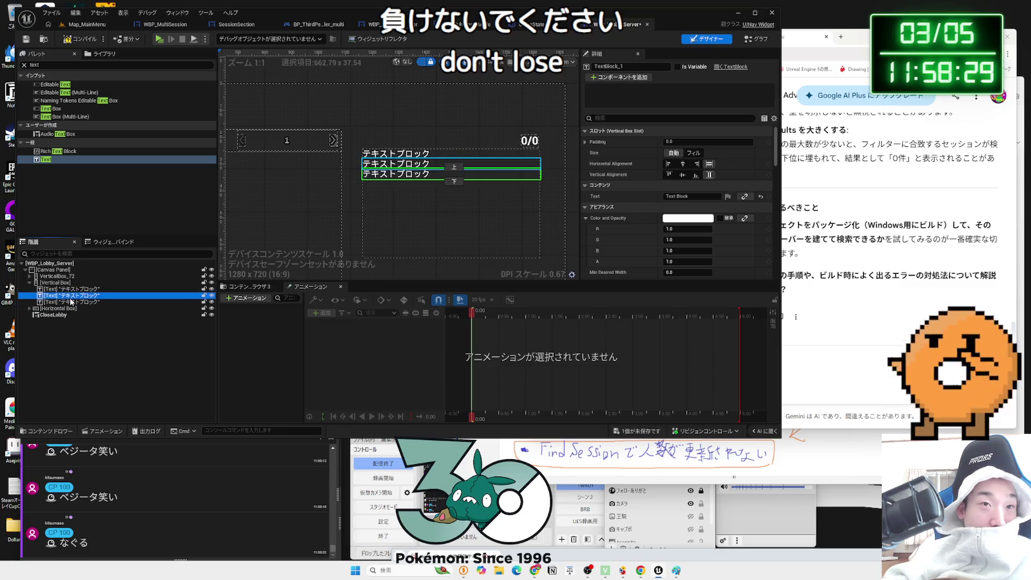
left_click(74, 289)
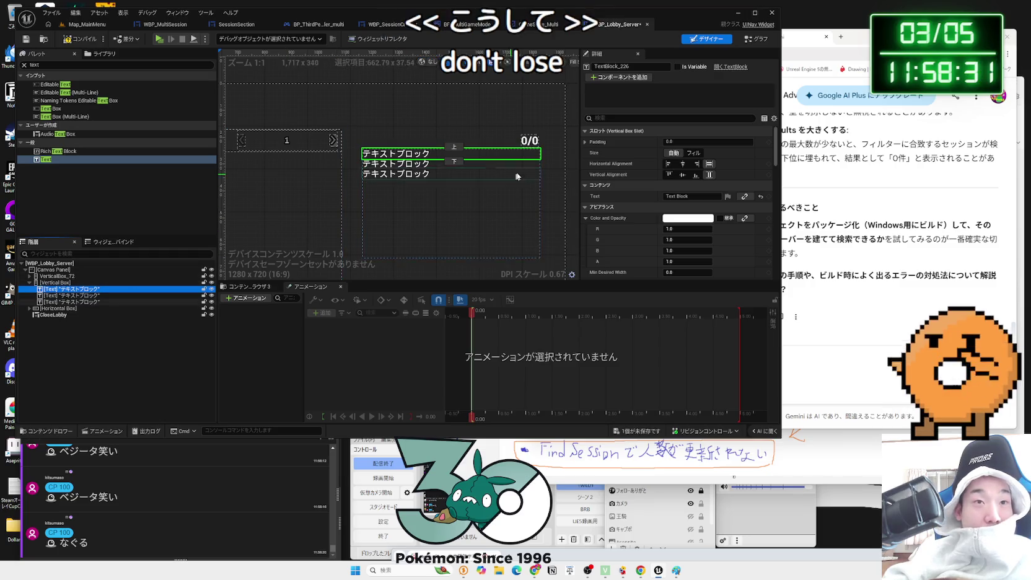
key("Down")
key("Down")
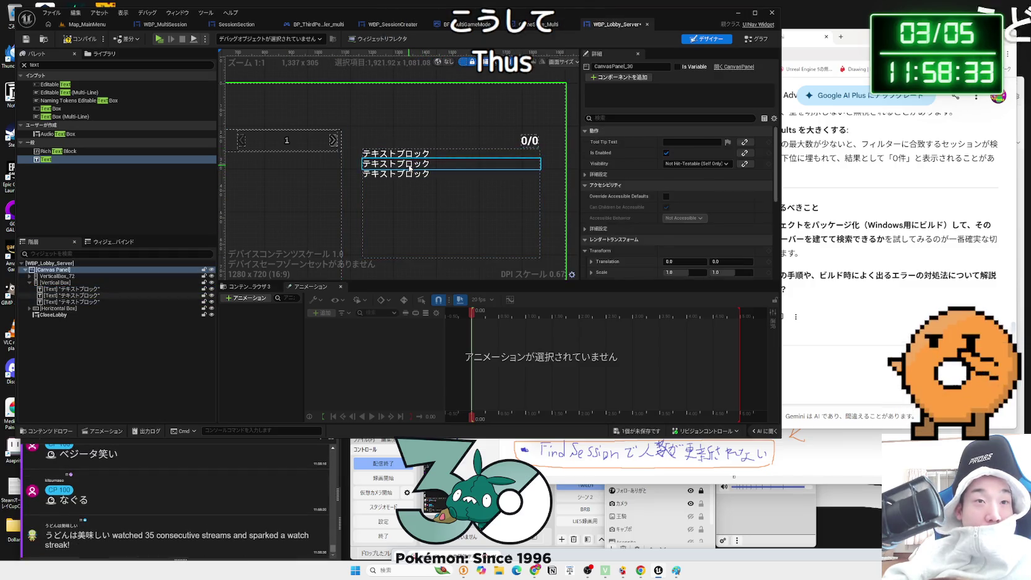
- Delete the second and third text blocks, leaving only the original Text block
scroll(399, 220, "up", 1)
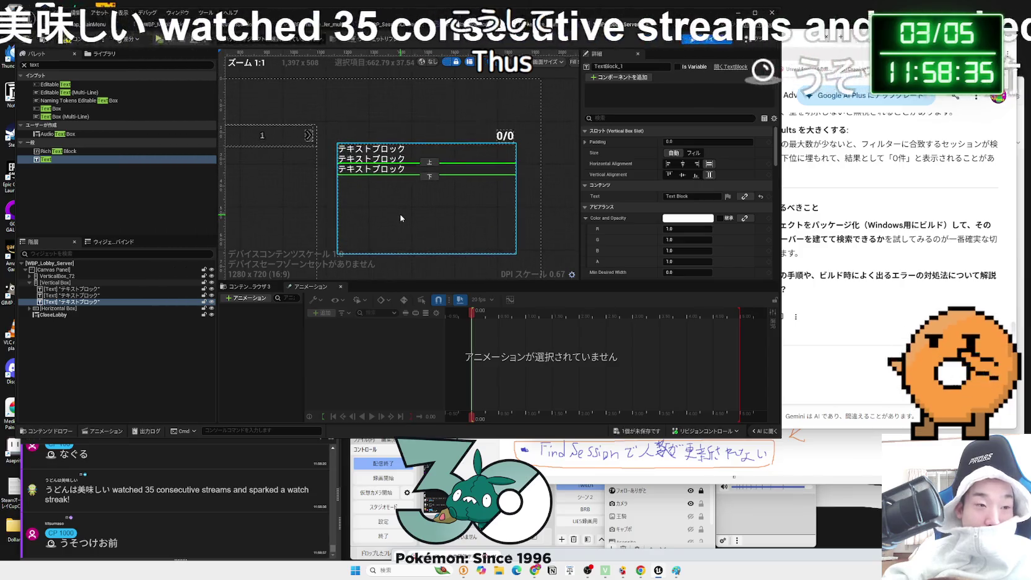
scroll(400, 218, "down", 1)
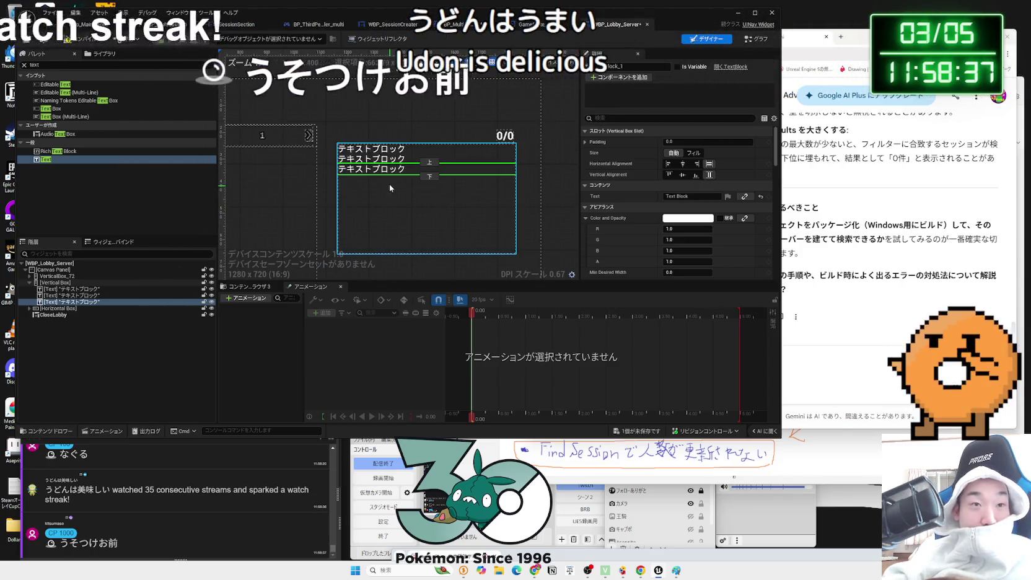
left_click(120, 296)
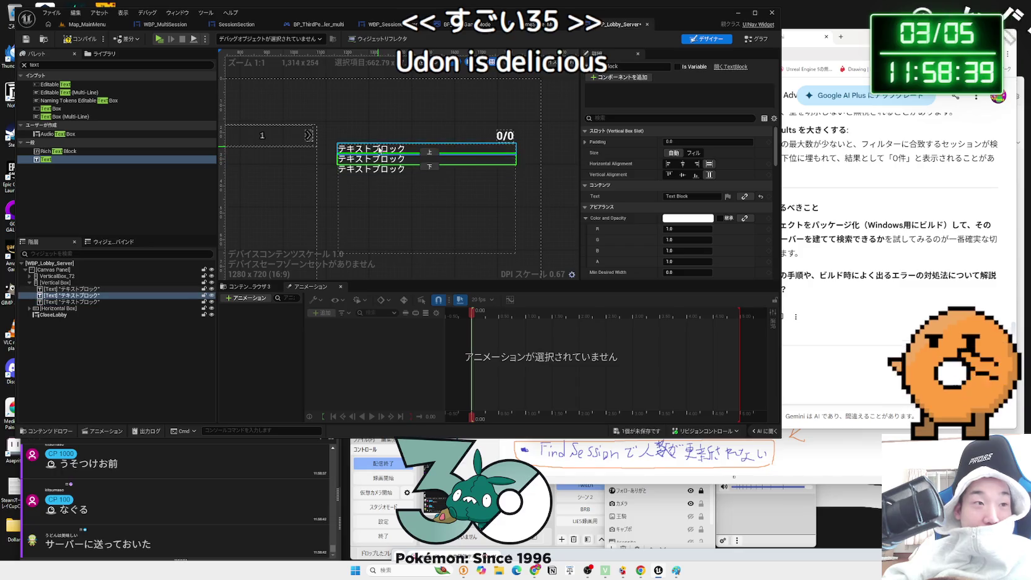
left_click(83, 303)
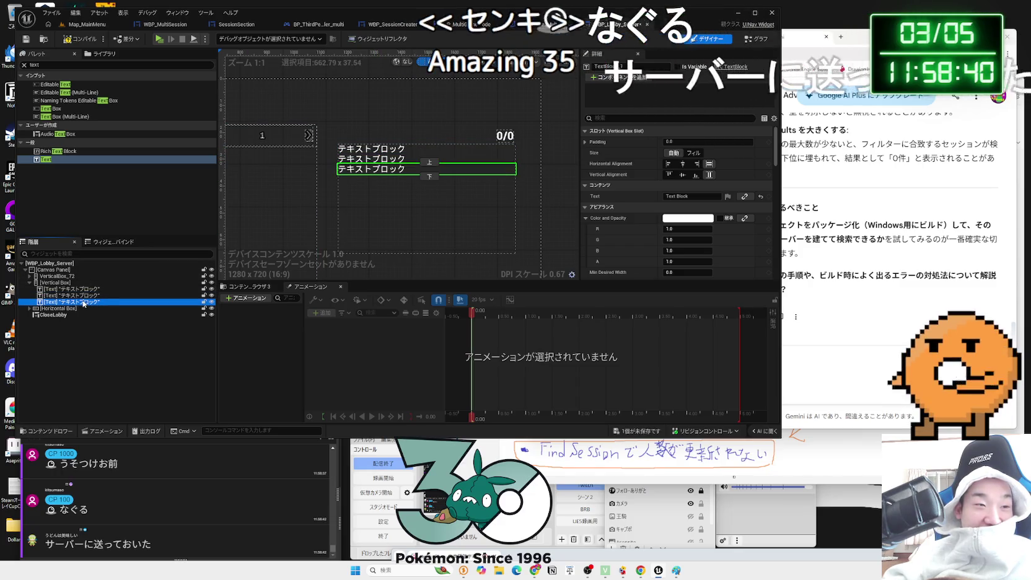
key("Delete")
left_click(82, 296)
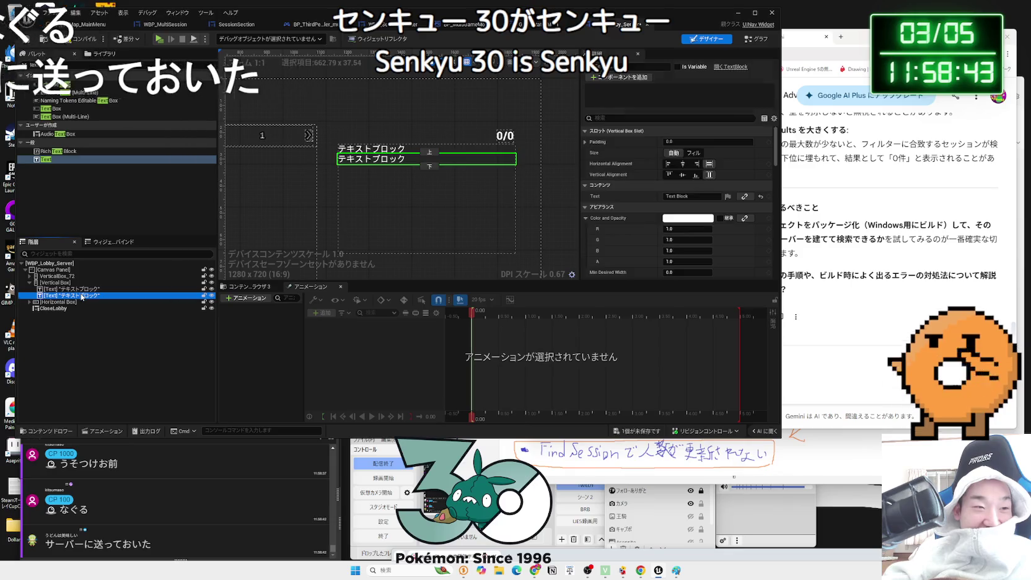
key("Delete")
left_click(81, 292)
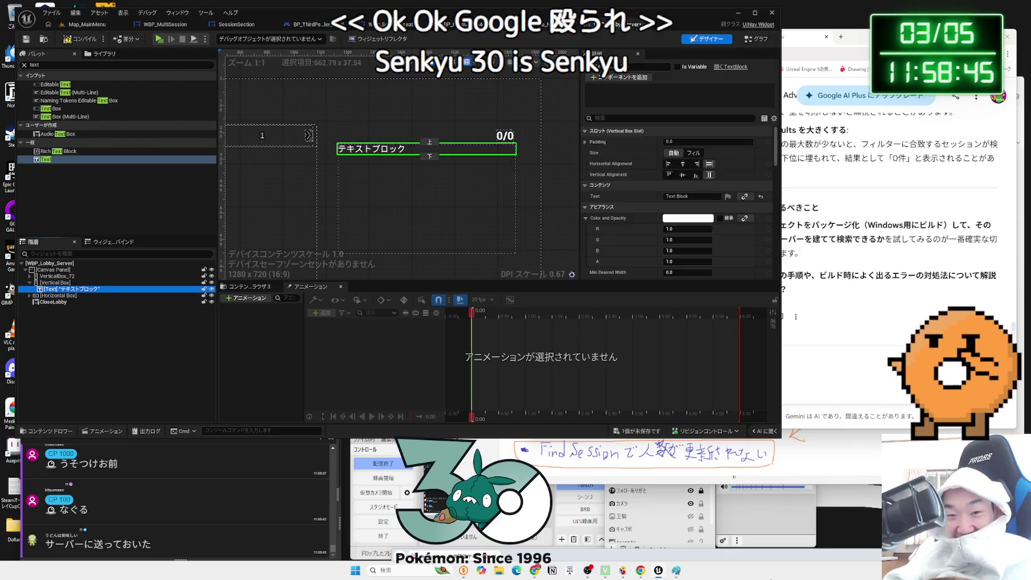
key("Zenkaku_Hankaku")
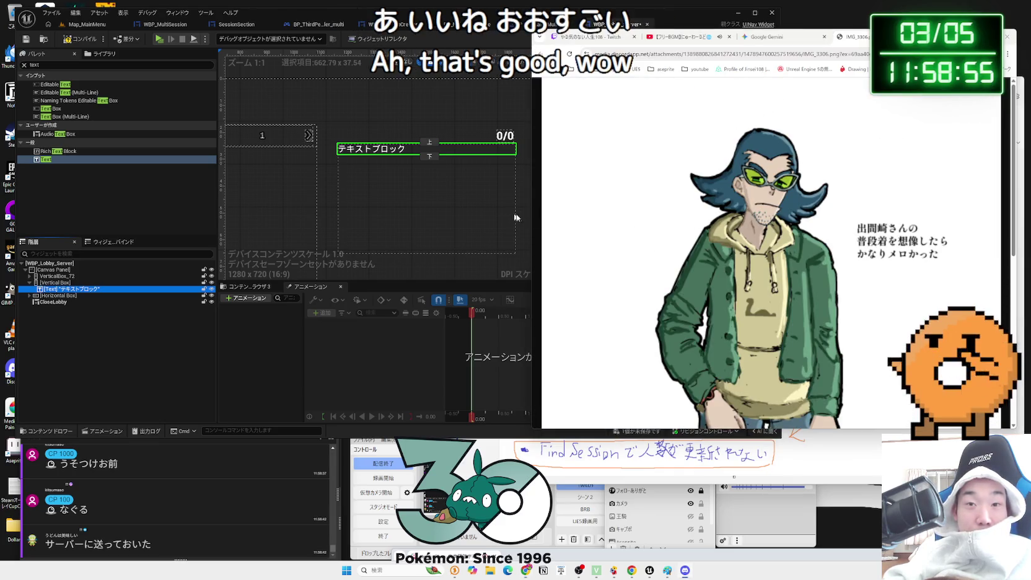
- Scroll up and down through the Discord-hosted character illustration in Chrome
key("Zenkaku_Hankaku")
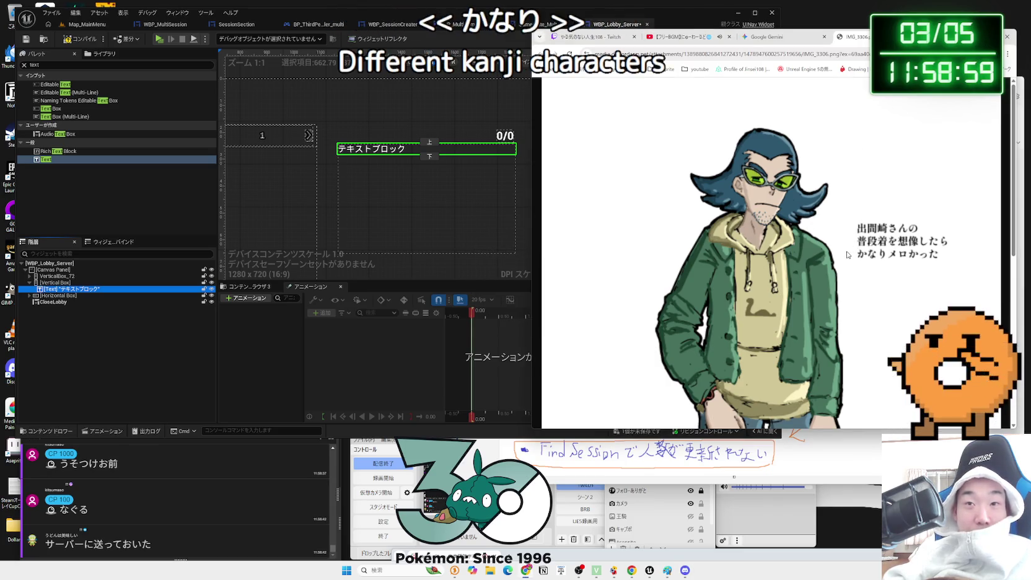
scroll(848, 255, "down", 5)
scroll(846, 257, "up", 5)
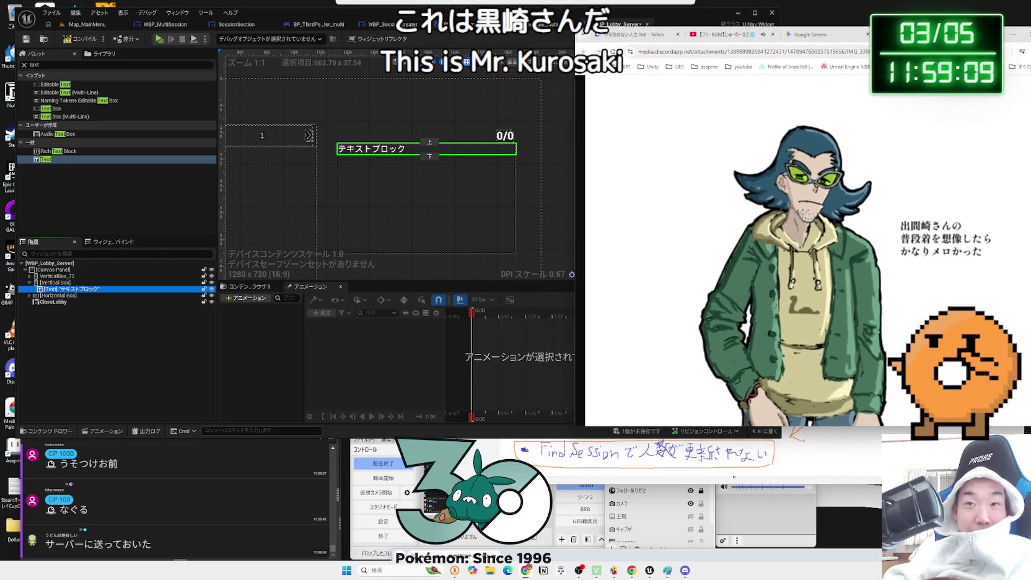
scroll(810, 195, "down", 3)
scroll(806, 194, "down", 3)
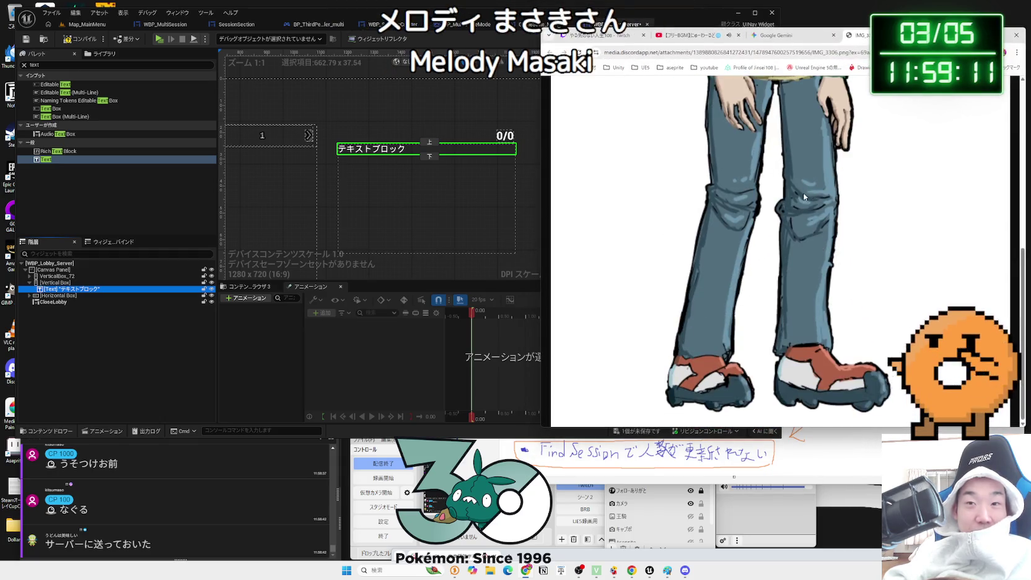
scroll(796, 197, "up", 3)
scroll(790, 199, "up", 3)
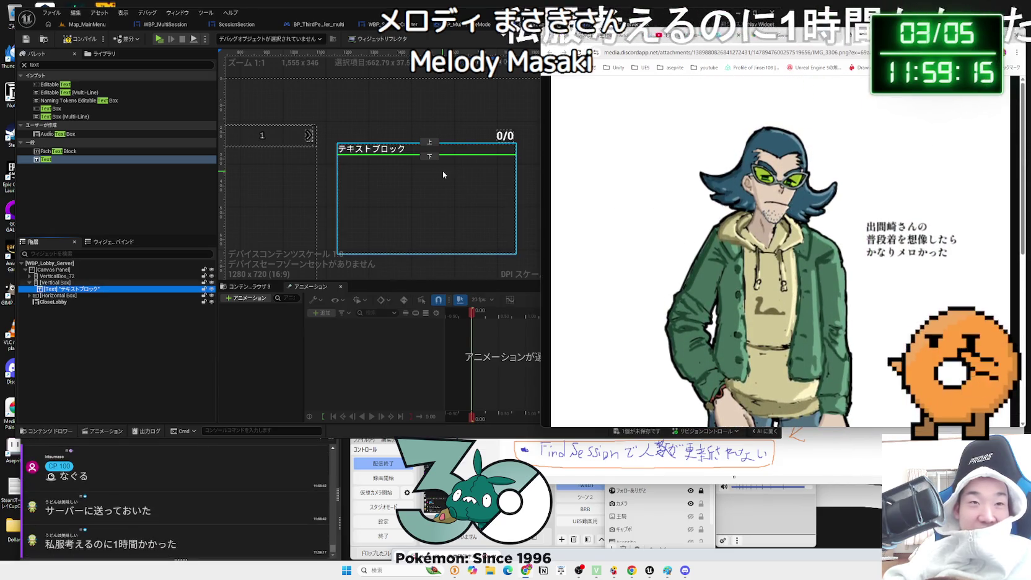
- Toggle the text block's slot size between Fill and Auto, and set its justification to right
left_click(443, 170)
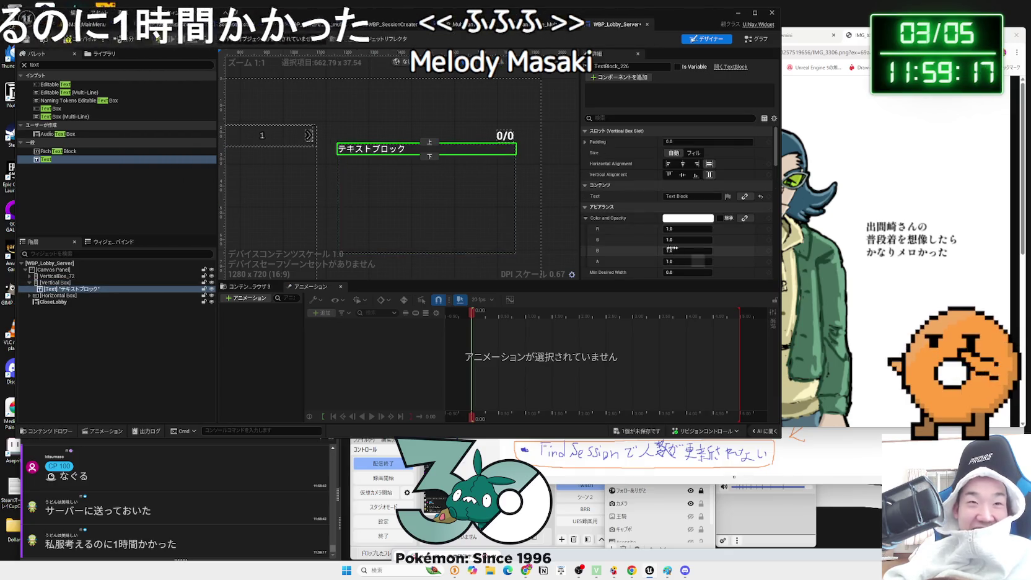
scroll(461, 218, "down", 2)
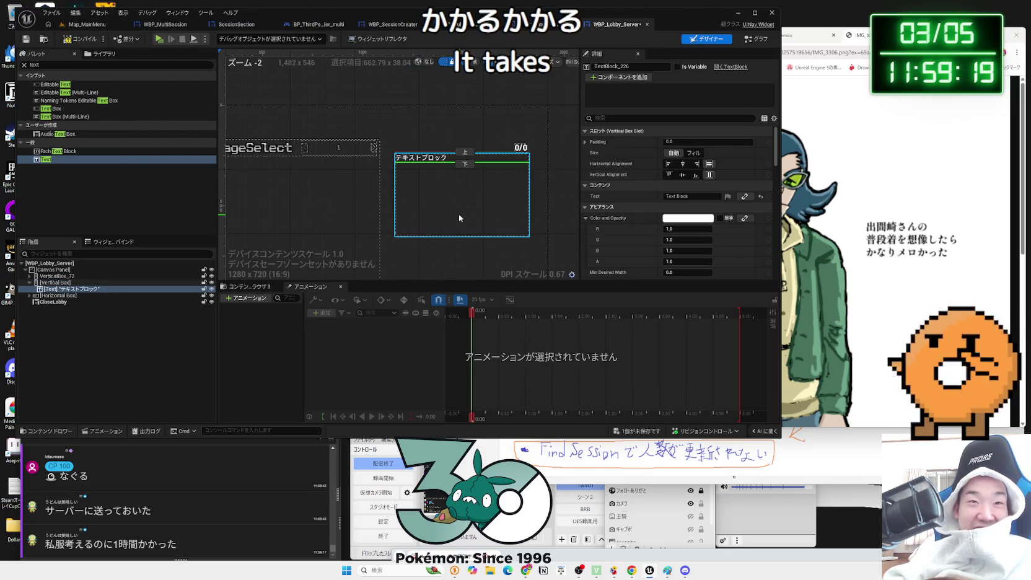
scroll(459, 217, "up", 1)
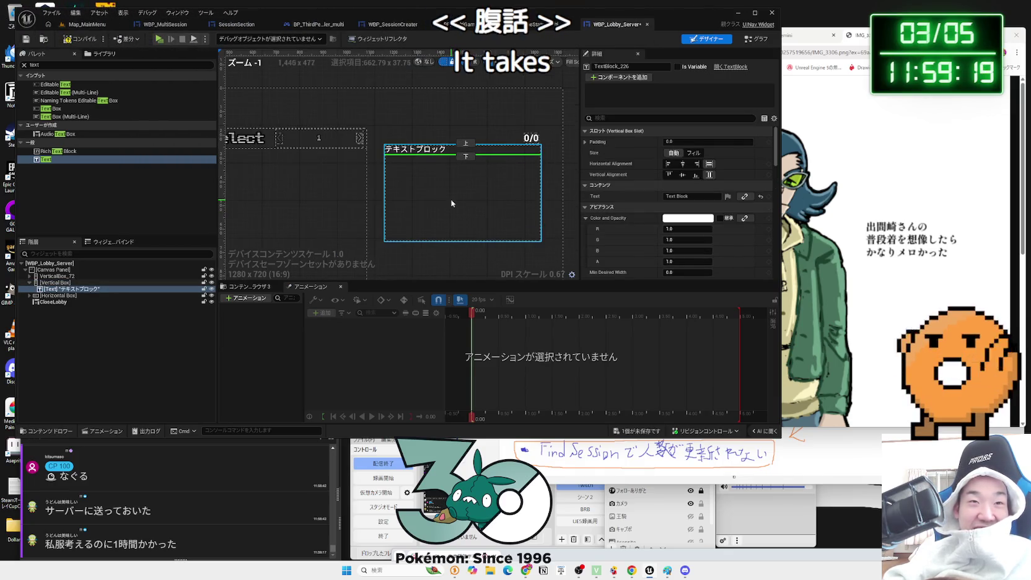
left_click(693, 152)
left_click(680, 157)
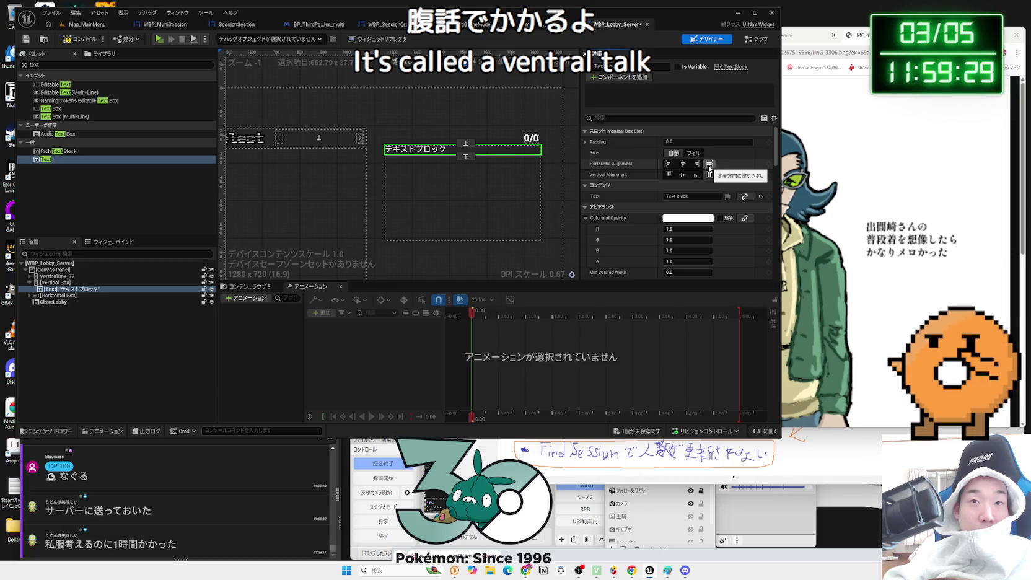
scroll(694, 198, "down", 8)
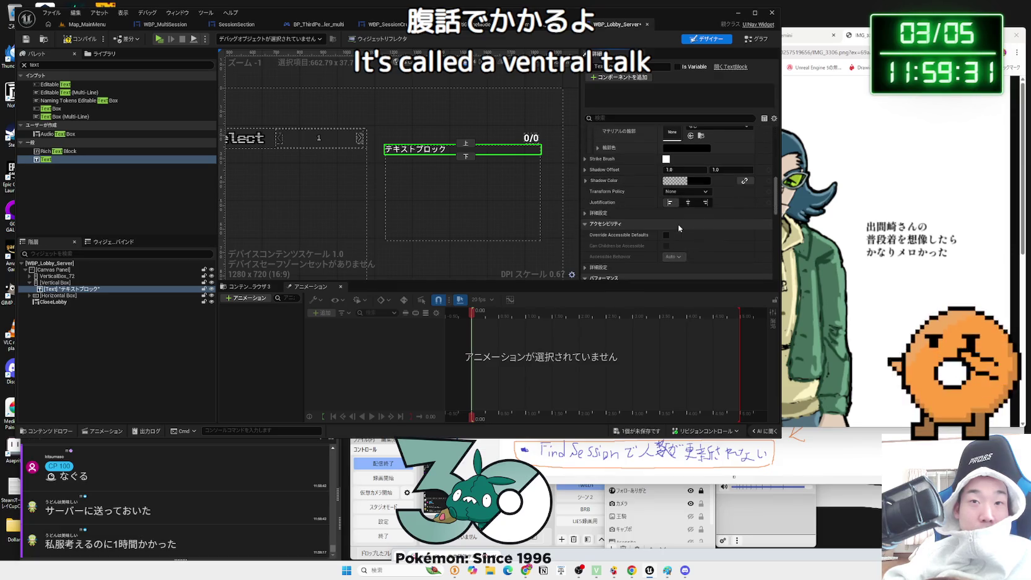
scroll(679, 224, "down", 1)
left_click(705, 189)
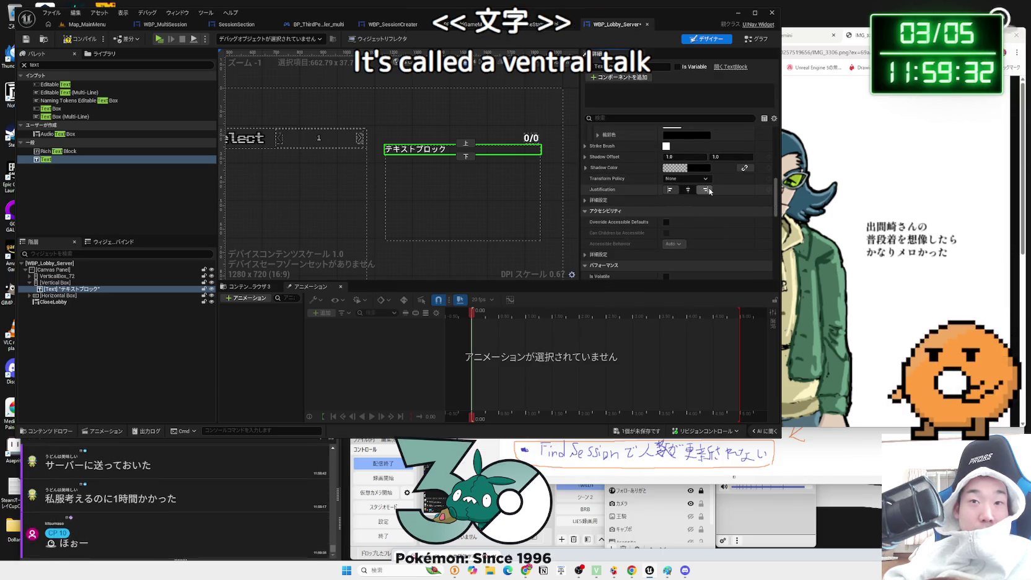
left_click(499, 203)
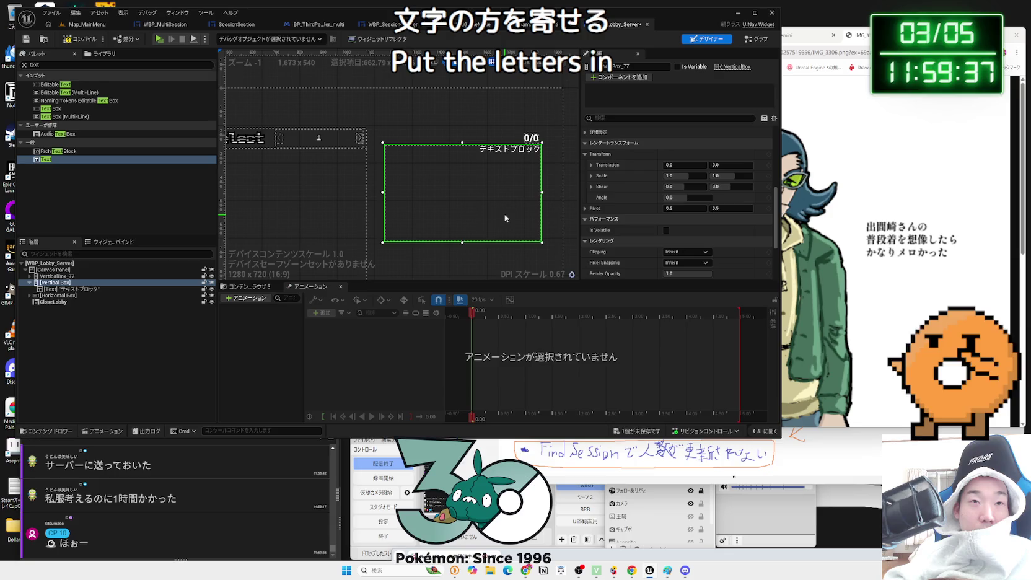
- Narrow the vertical box by dragging its left handle rightward, then review its Slot and Render Transform details
mouse_move(383, 193)
left_mouse_down()
mouse_move(421, 192)
mouse_move(406, 192)
left_mouse_up()
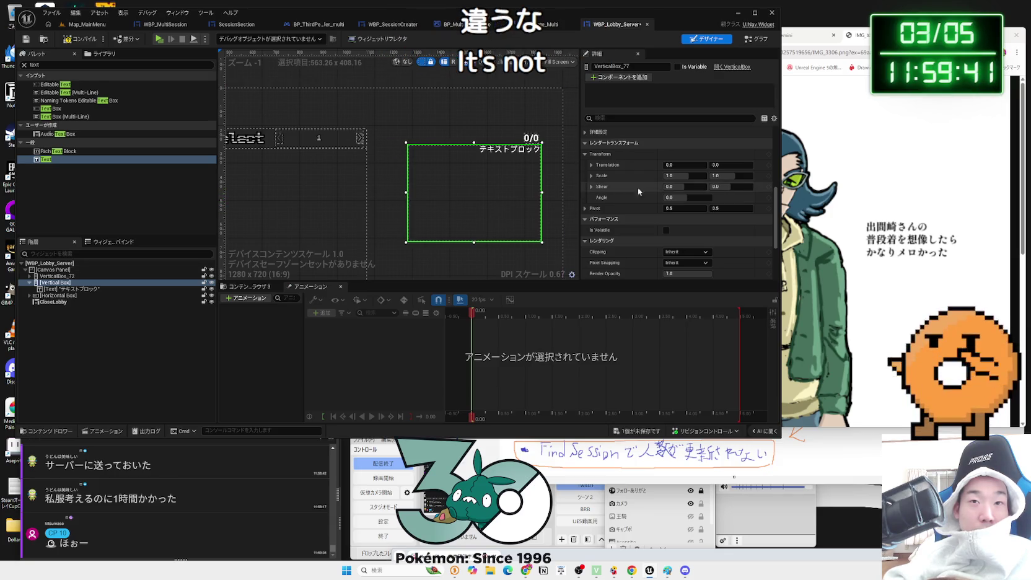
scroll(692, 224, "up", 5)
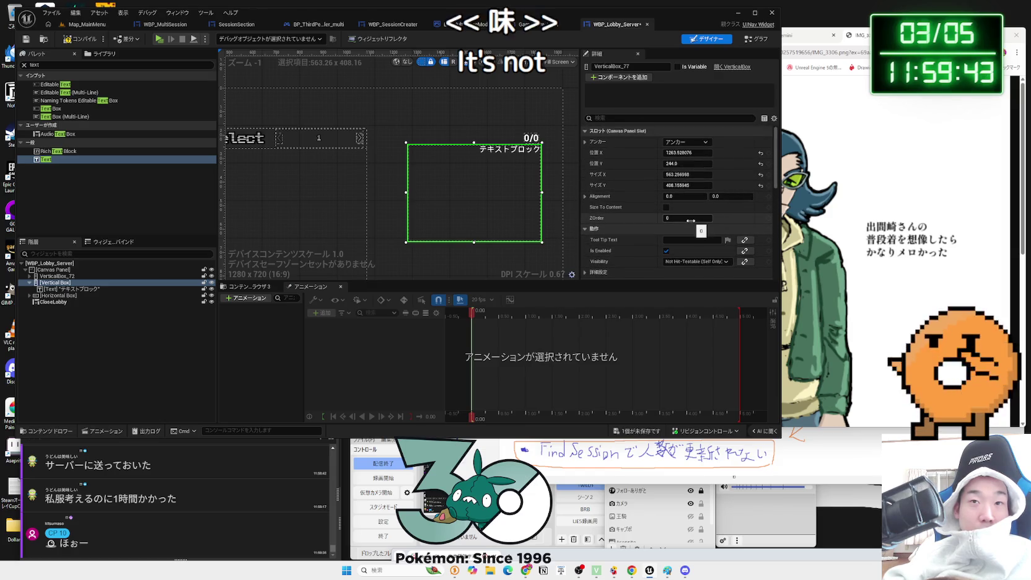
scroll(687, 221, "down", 3)
scroll(687, 219, "down", 6)
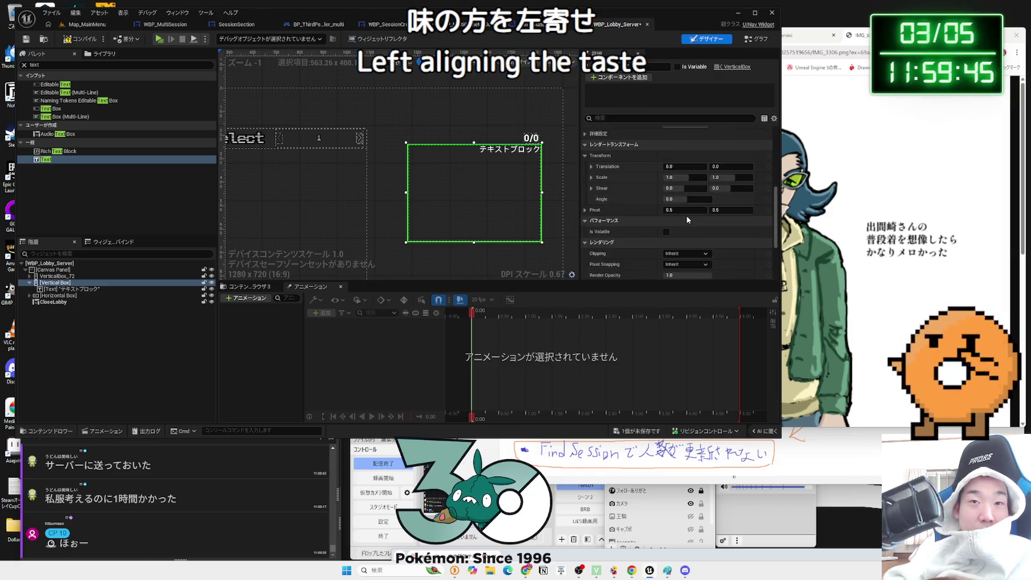
scroll(686, 219, "up", 8)
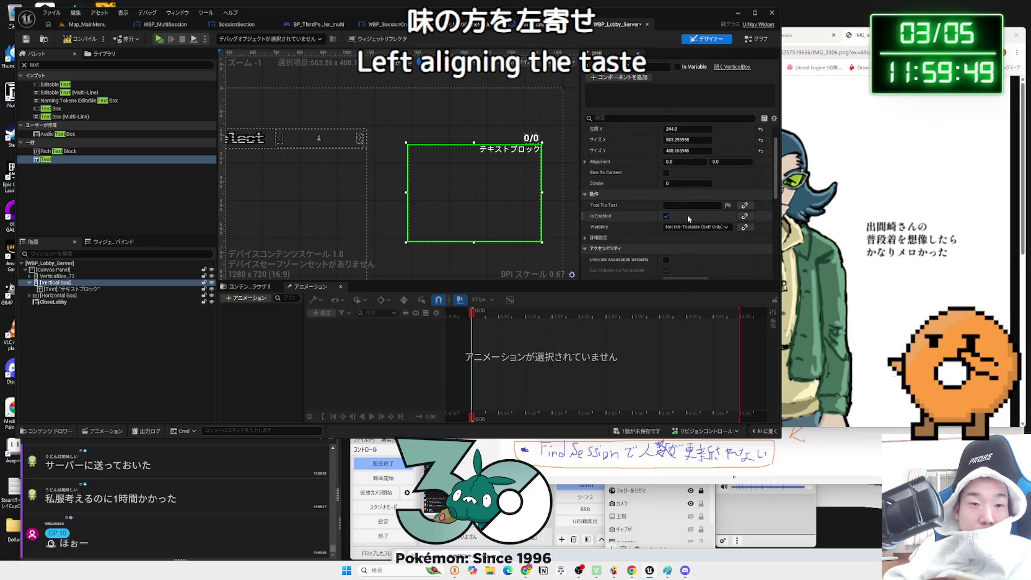
scroll(687, 215, "down", 5)
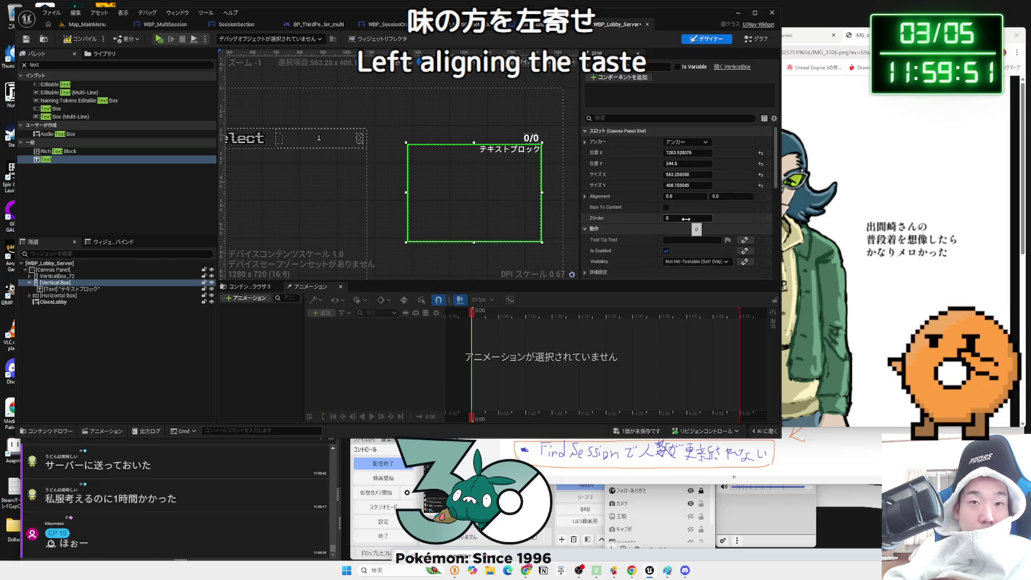
scroll(681, 213, "up", 8)
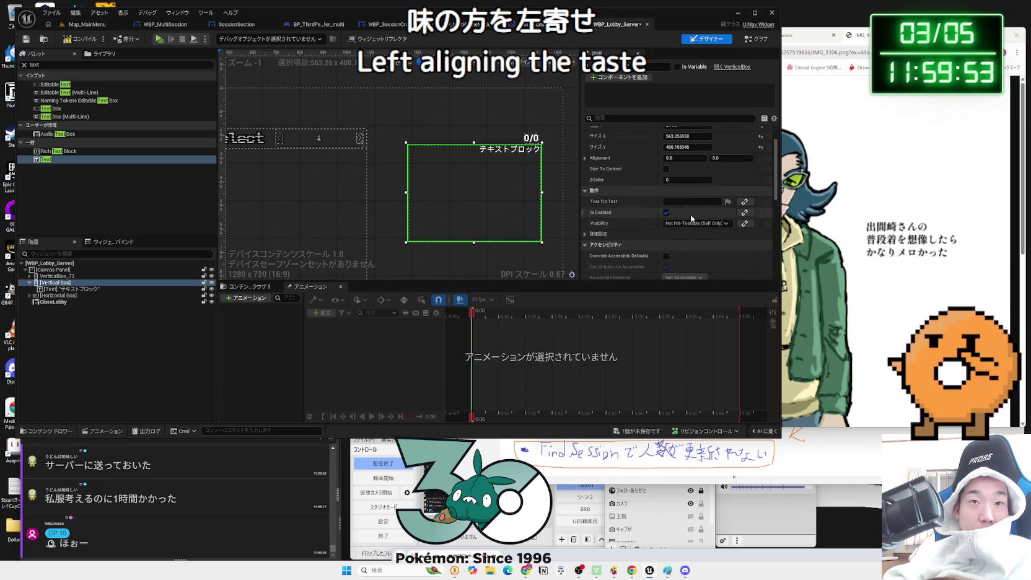
- Reselect the text block and duplicate it with Ctrl+D so a second copy stacks below
left_click(536, 150)
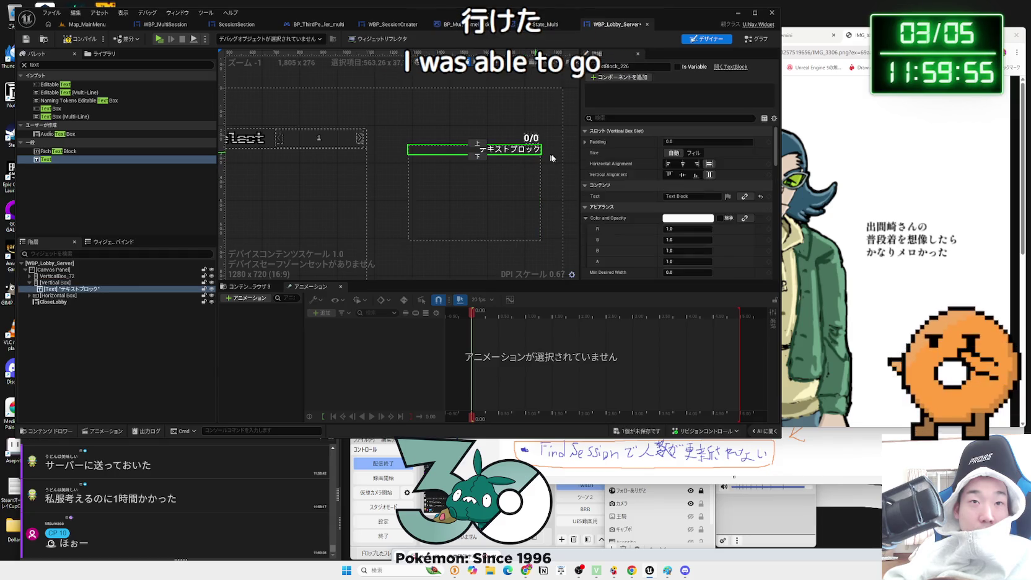
scroll(673, 189, "down", 6)
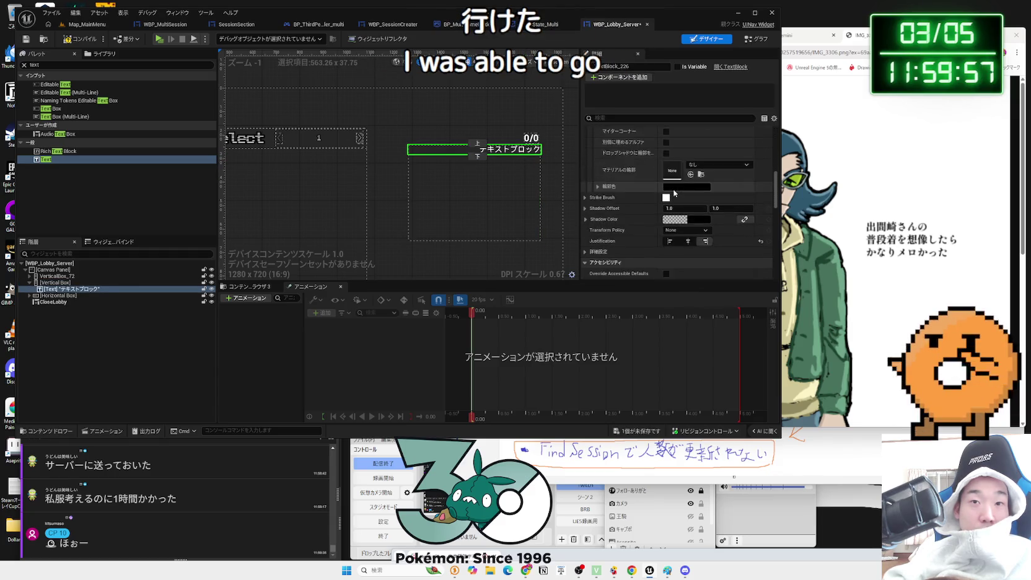
left_click(435, 264)
scroll(446, 263, "down", 3)
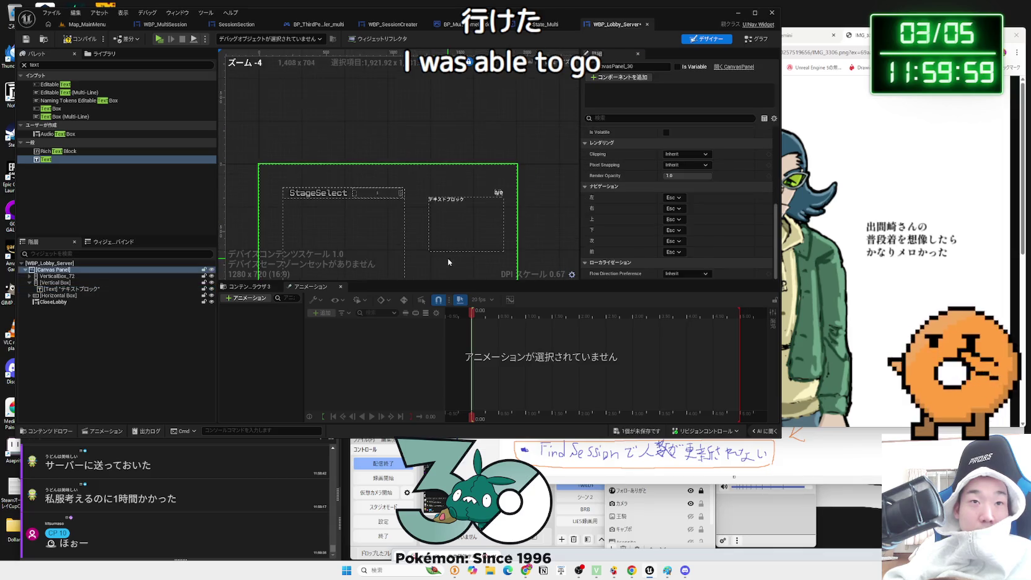
left_click_drag(486, 265, 491, 216)
left_click(464, 155)
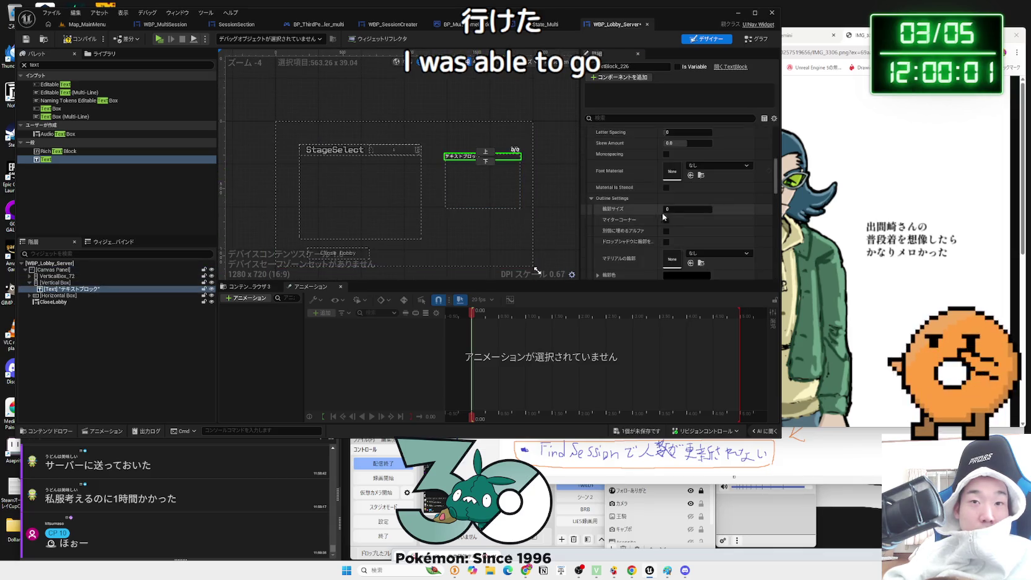
scroll(693, 218, "down", 10)
scroll(693, 218, "up", 5)
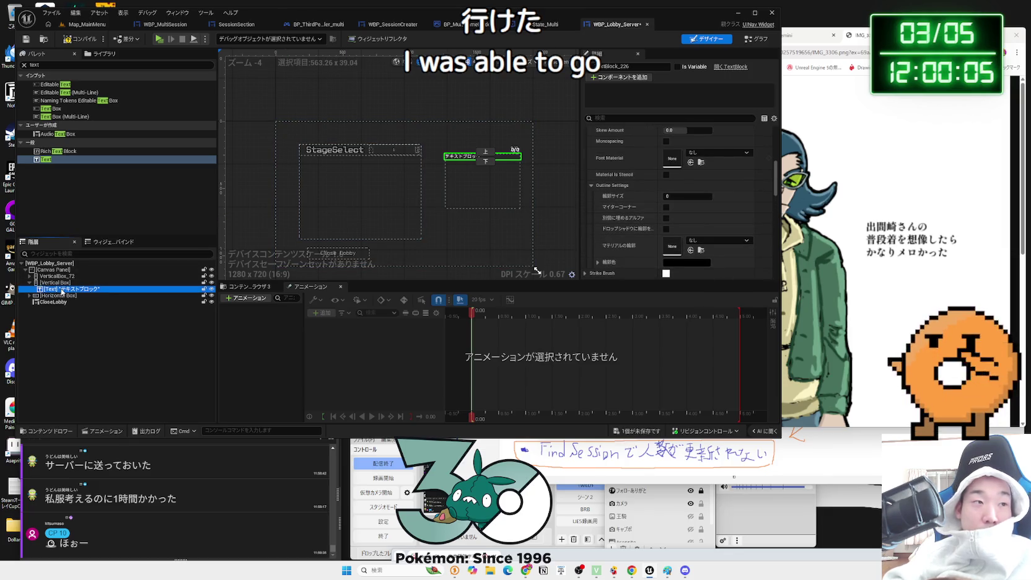
key("ctrl+d")
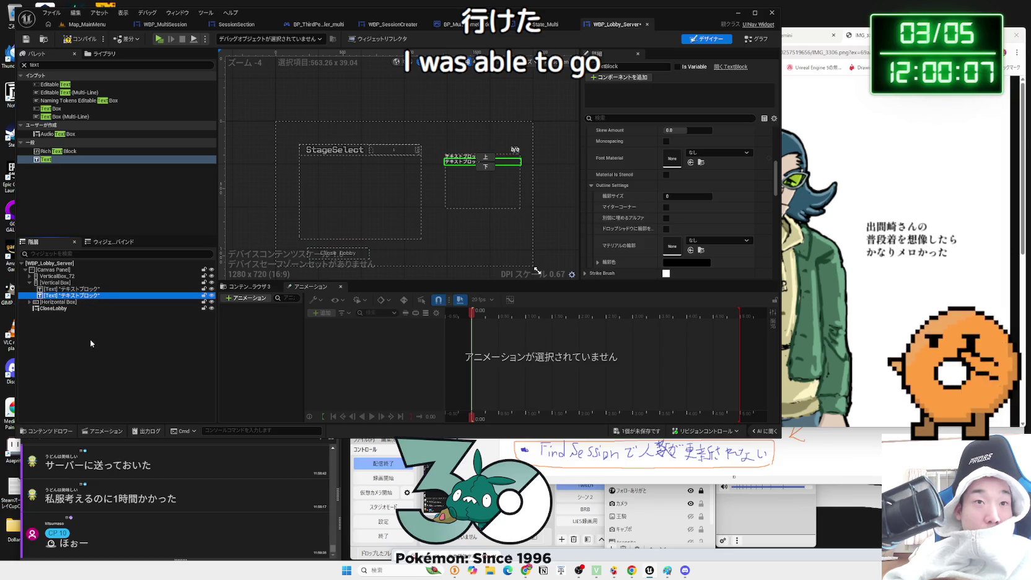
- Select the first text block and look through its Details settings
left_click(90, 343)
scroll(486, 182, "up", 5)
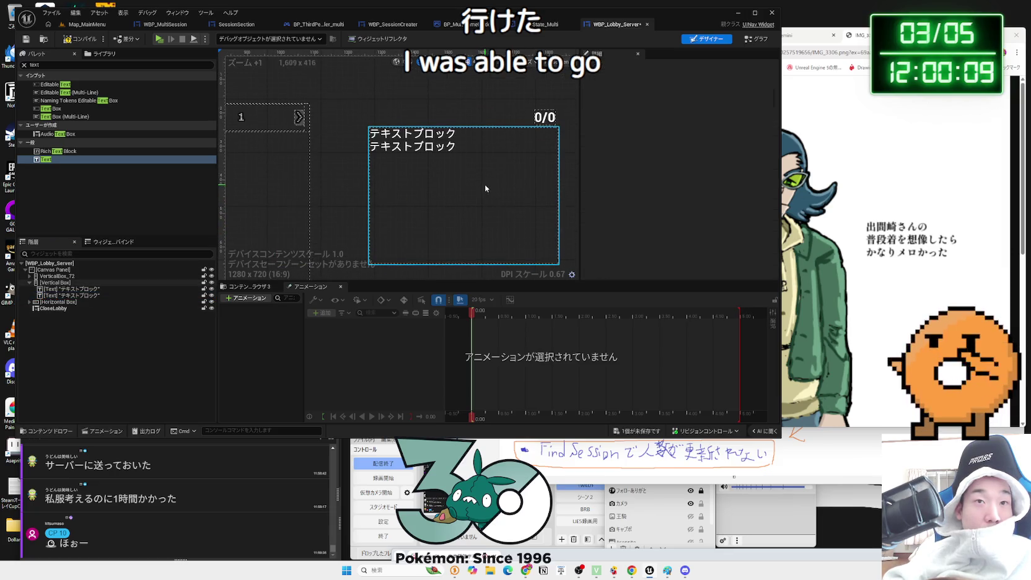
scroll(485, 188, "down", 2)
scroll(474, 182, "down", 1)
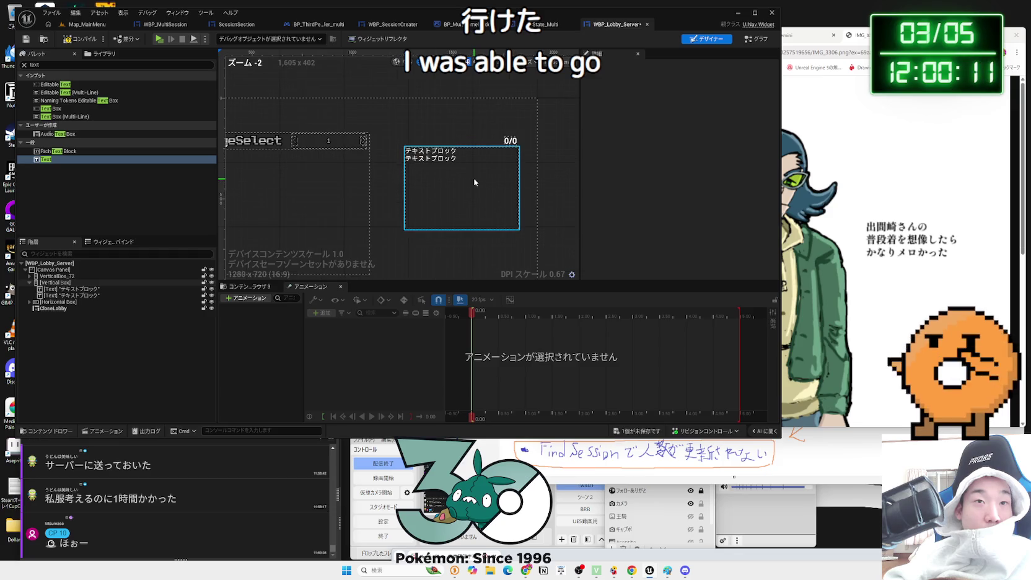
left_click(458, 152)
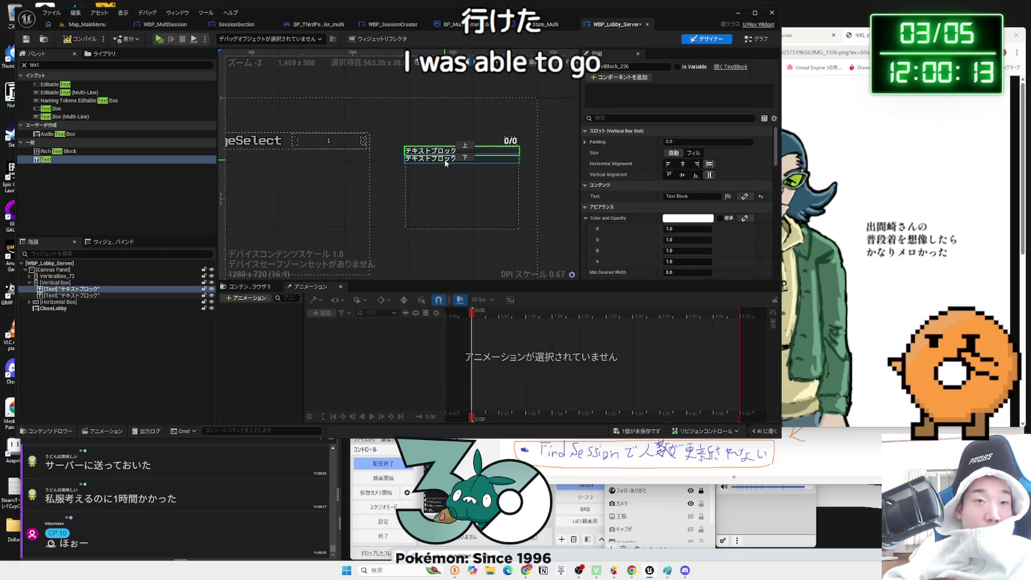
scroll(687, 212, "down", 2)
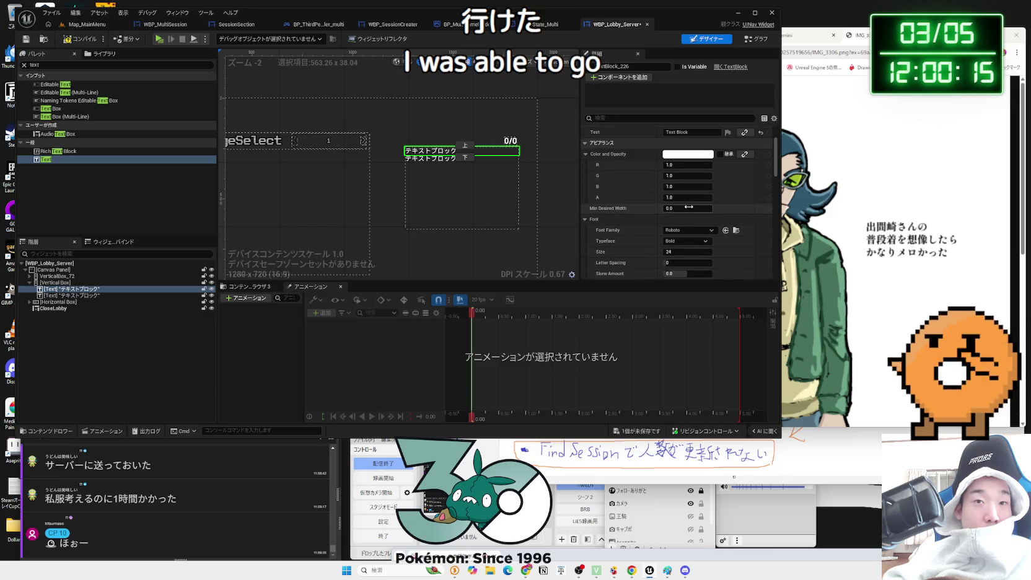
scroll(688, 208, "down", 1)
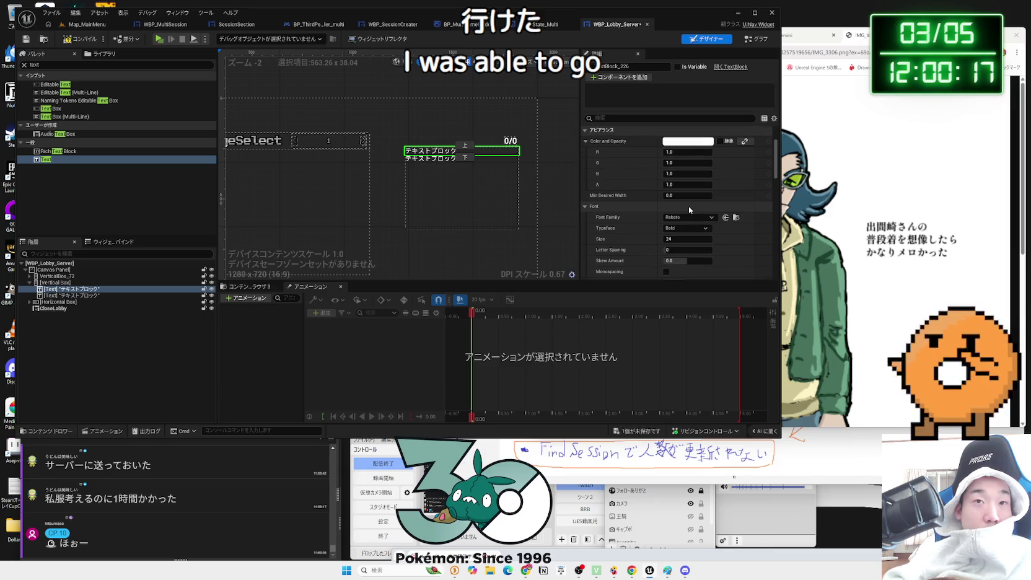
scroll(663, 207, "down", 3)
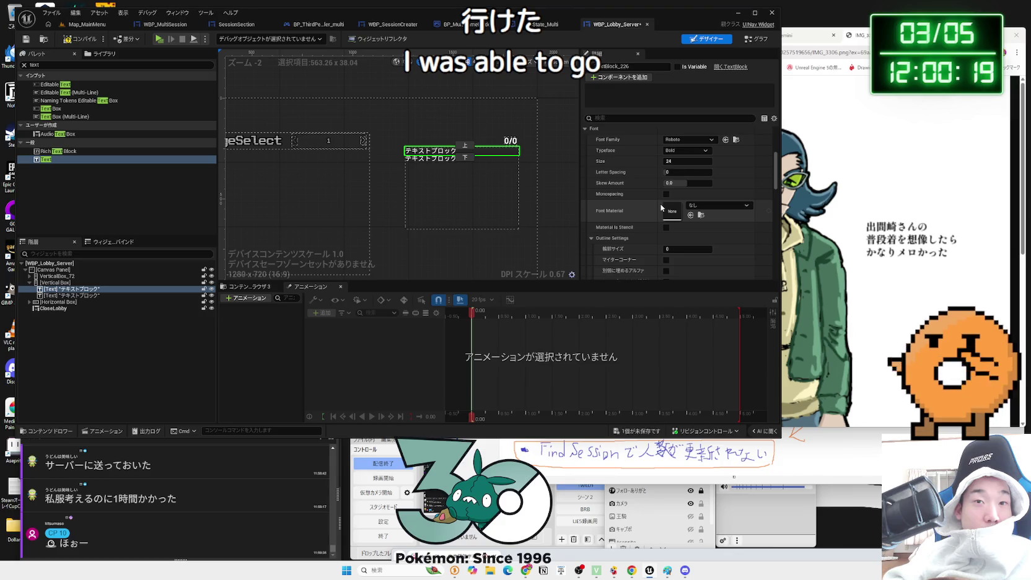
scroll(661, 208, "down", 2)
scroll(684, 208, "down", 2)
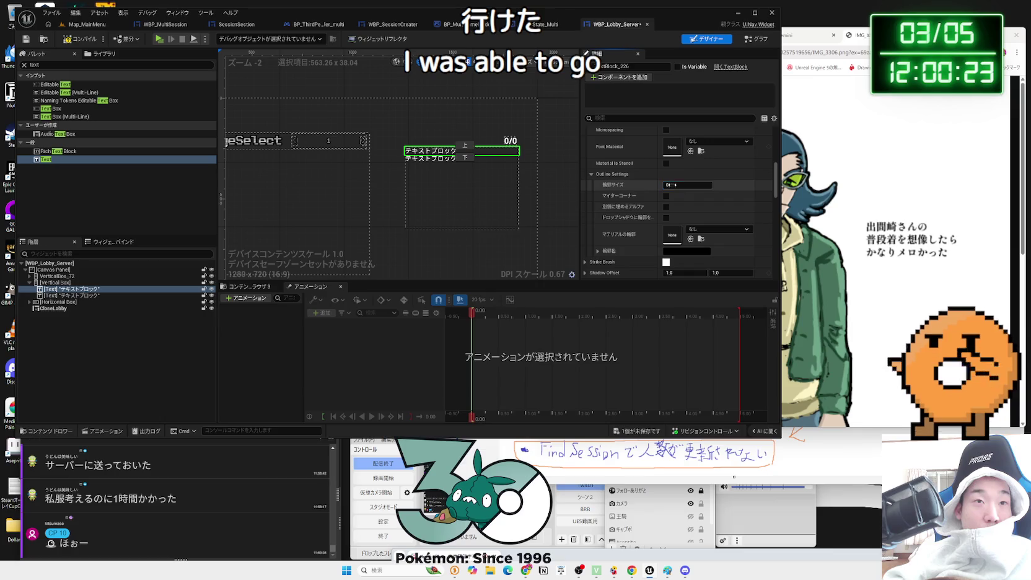
scroll(671, 184, "up", 2)
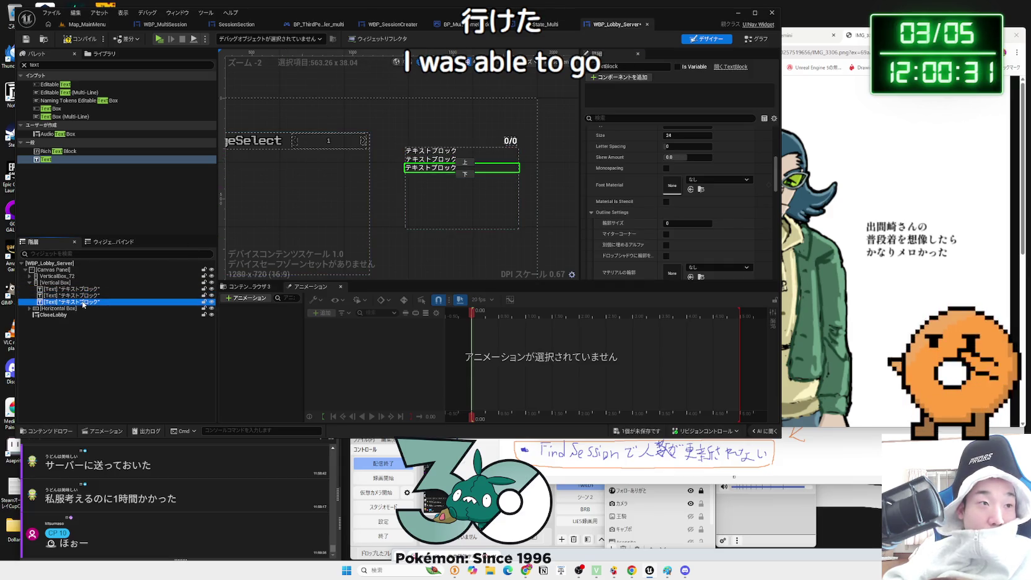
- Deselect the text block and save WBP_Lobby_Server
left_click(173, 270)
scroll(409, 192, "up", 2)
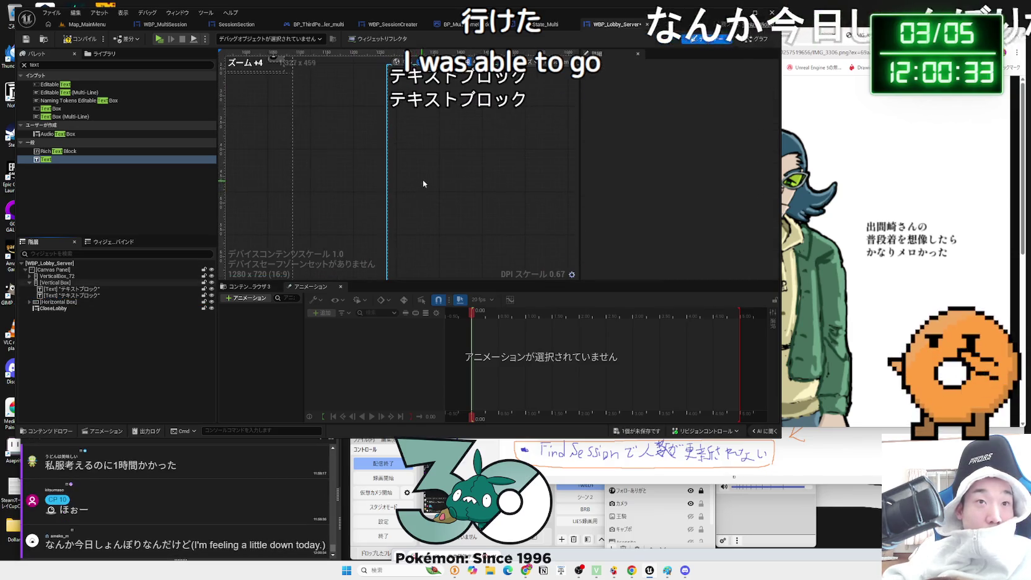
scroll(496, 164, "down", 2)
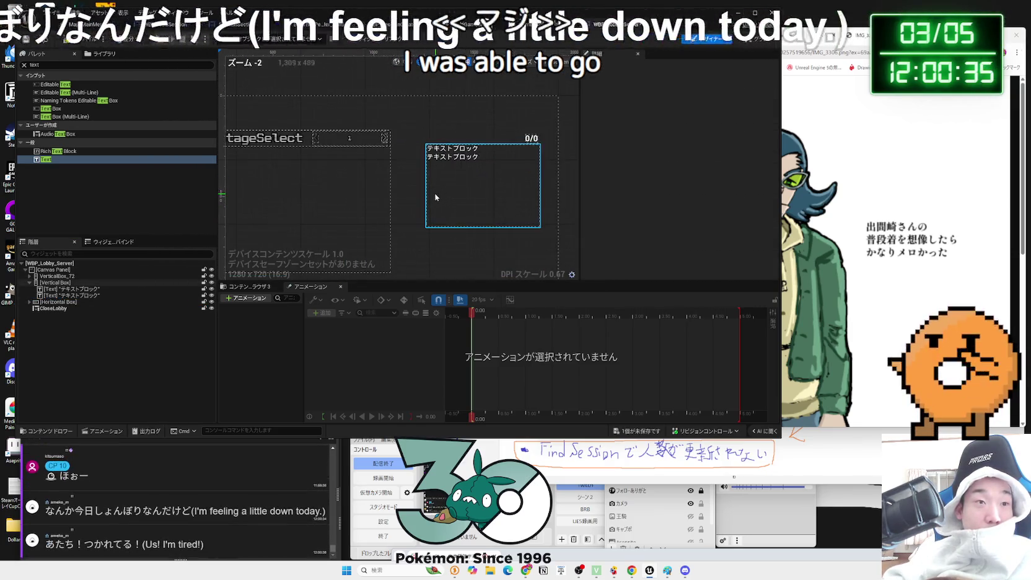
key("ctrl+s")
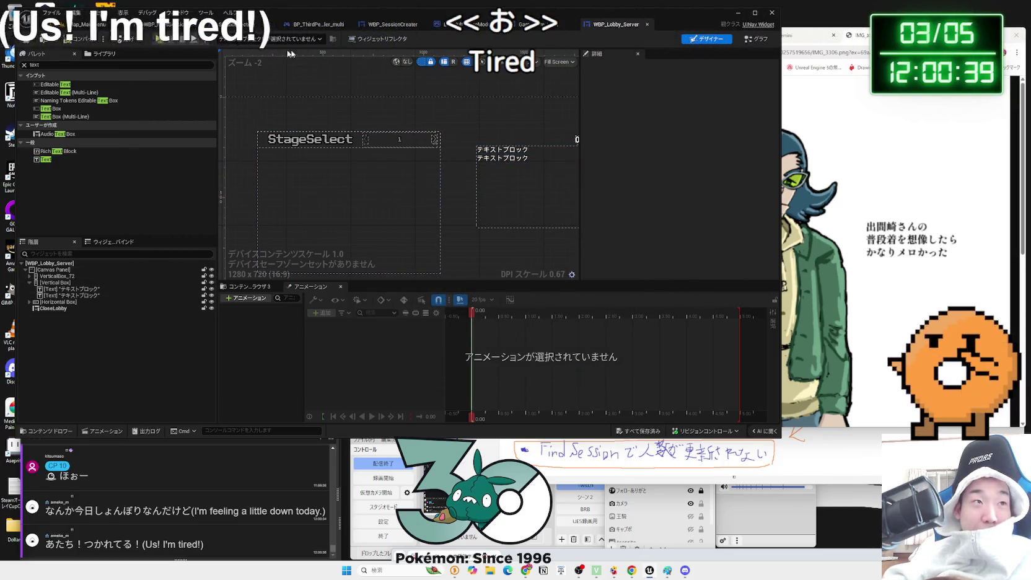
left_click(751, 39)
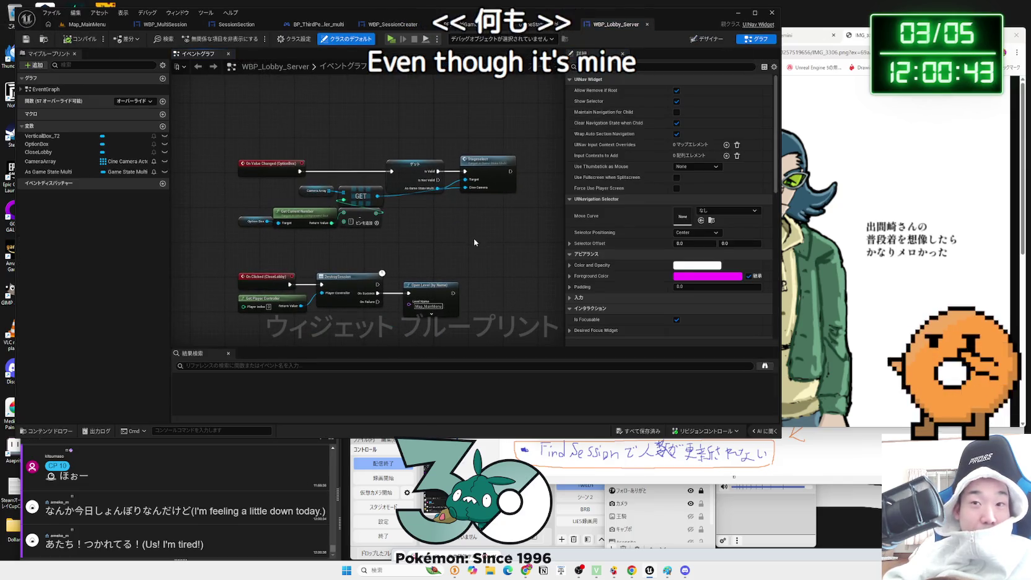
scroll(494, 179, "down", 3)
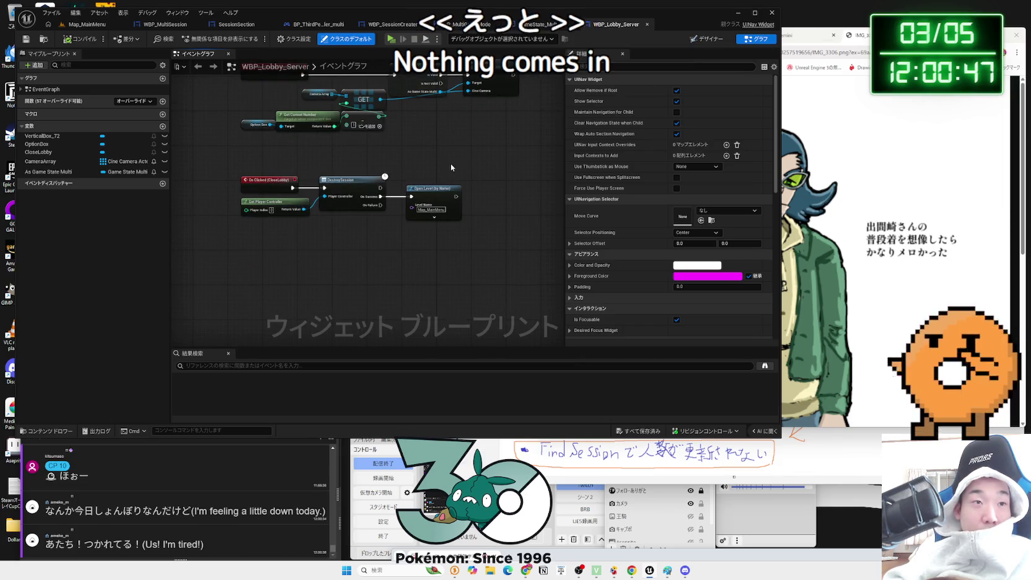
left_click_drag(450, 165, 279, 208)
mouse_move(344, 183)
left_mouse_down()
mouse_move(335, 291)
mouse_move(360, 179)
mouse_move(348, 161)
left_mouse_up()
left_click_drag(354, 242, 328, 341)
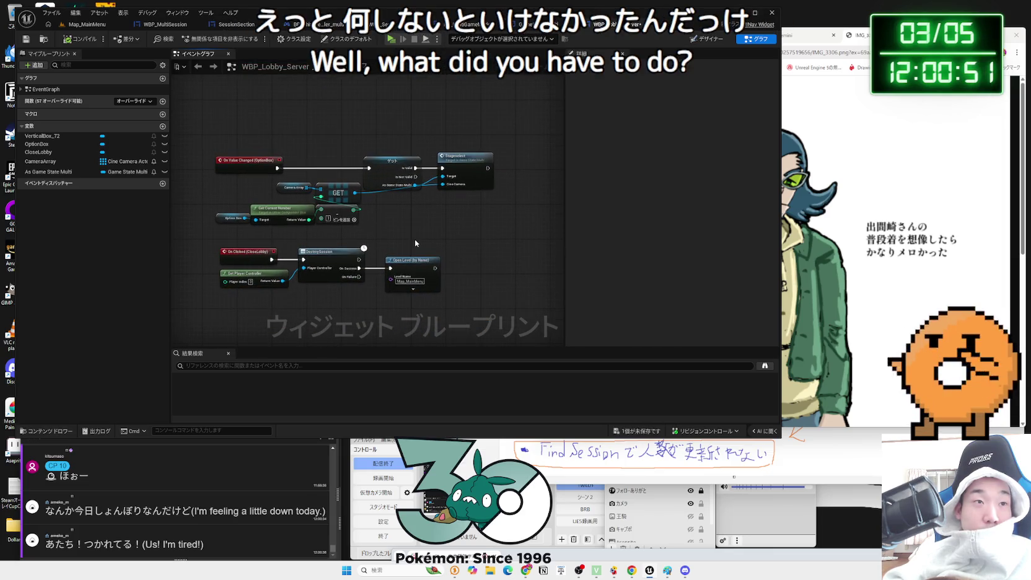
left_click(705, 40)
left_click(478, 141)
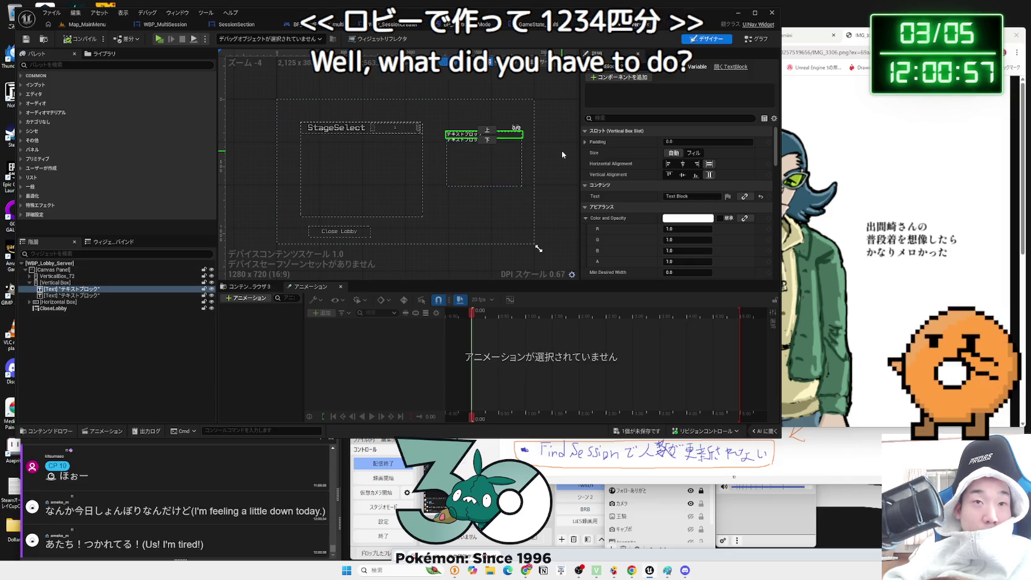
- Make the vertical box a variable named PlayerNameBox and drag it into the event graph
left_click(522, 171)
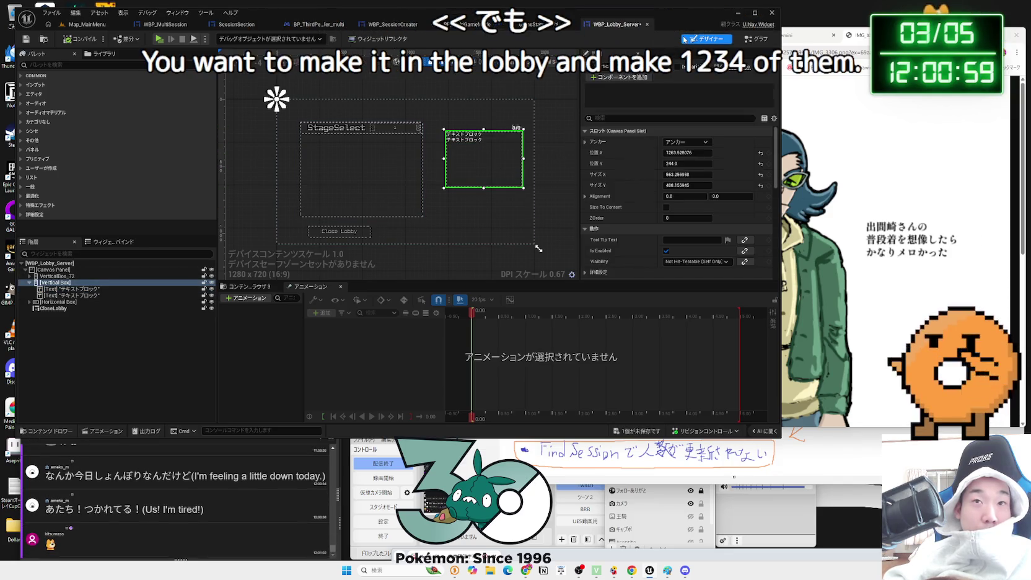
left_click(680, 66)
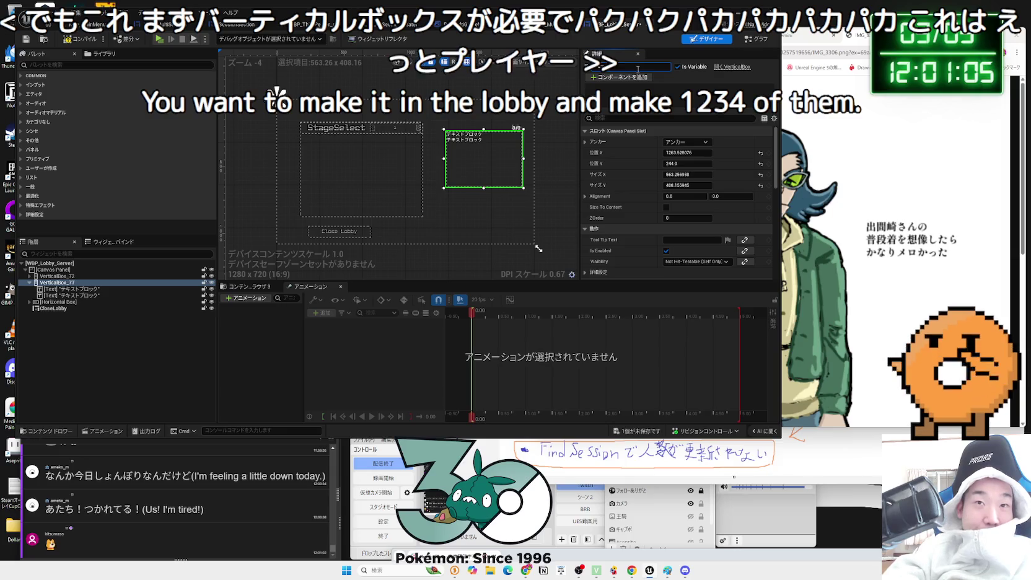
type("Name")
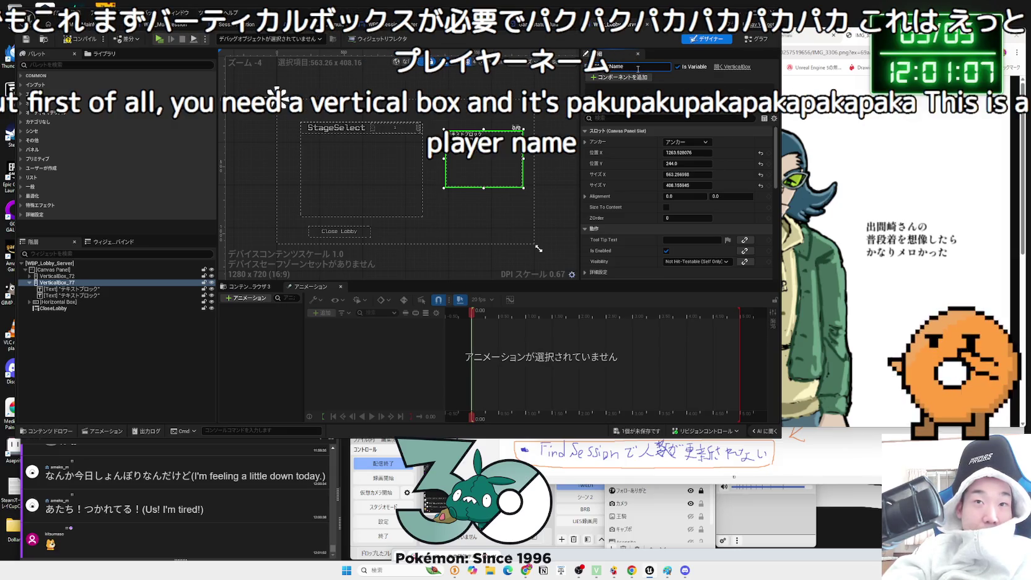
left_click(755, 39)
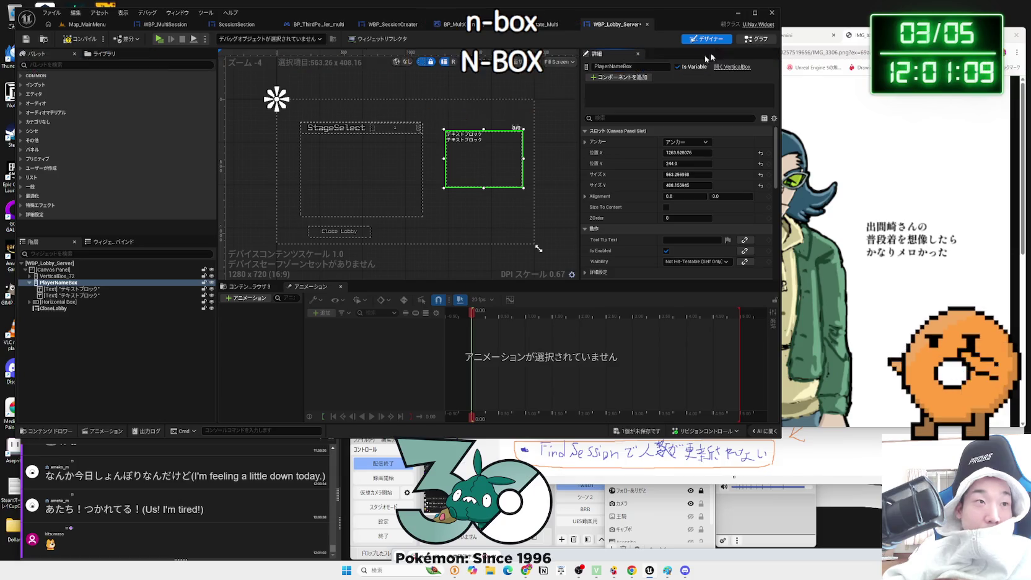
mouse_move(45, 145)
left_mouse_down()
mouse_move(233, 241)
mouse_move(288, 254)
mouse_move(272, 264)
left_mouse_up()
- Drop a PlayerNameBox getter and wire it into a new Clear Children node, then switch to SessionSection
left_click(317, 264)
scroll(320, 273, "up", 2)
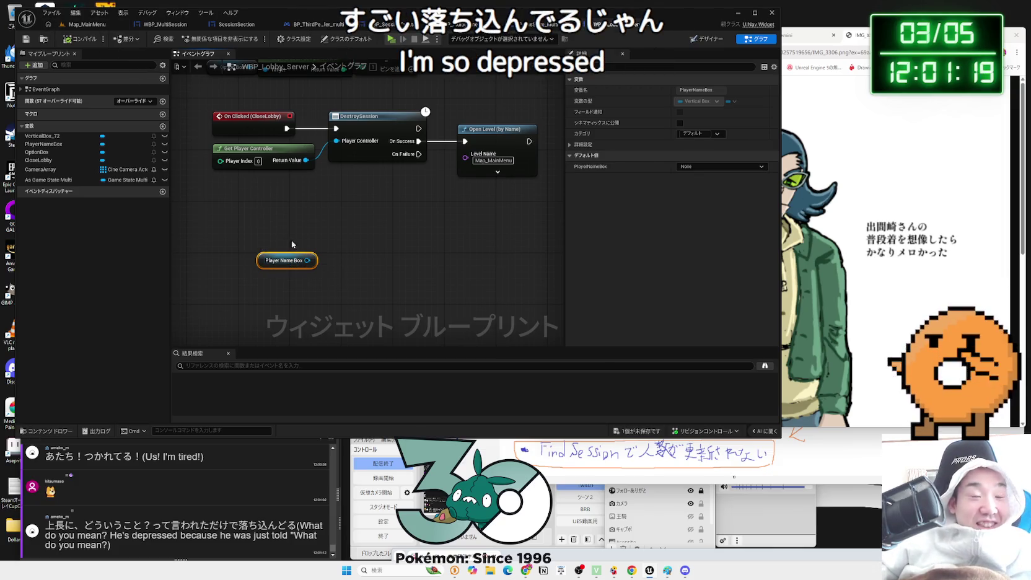
left_click_drag(307, 261, 355, 250)
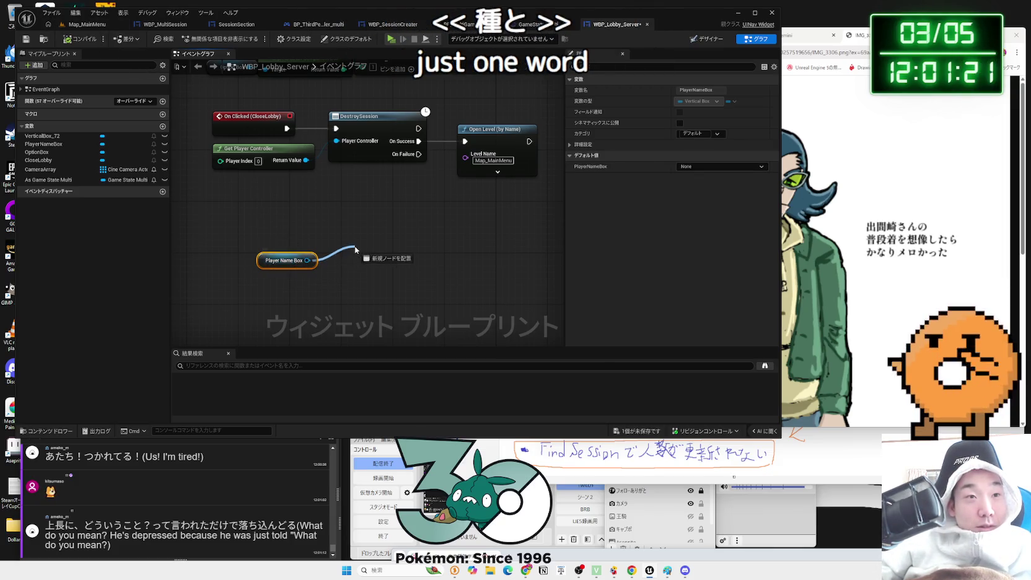
type("clear")
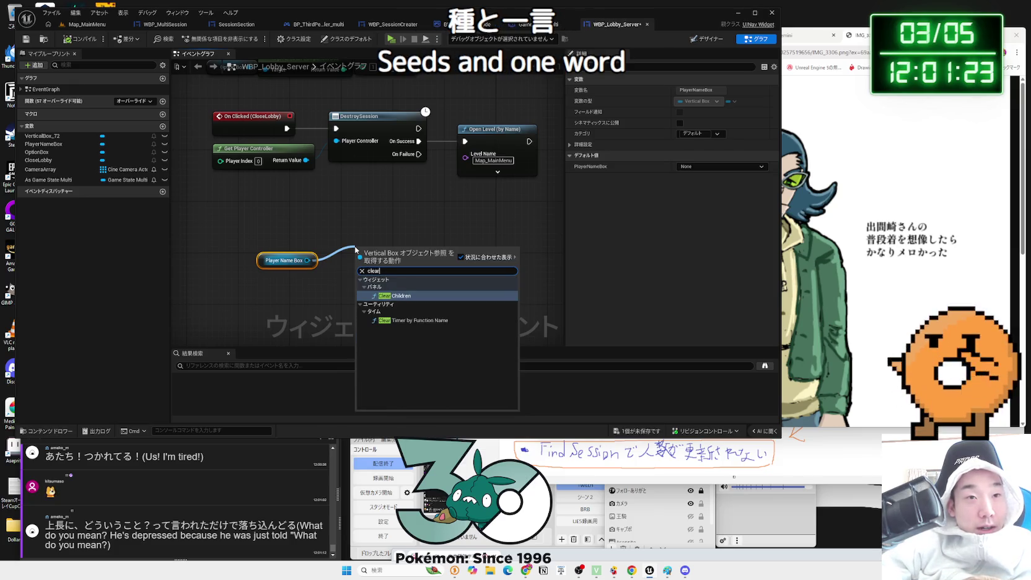
left_click(391, 296)
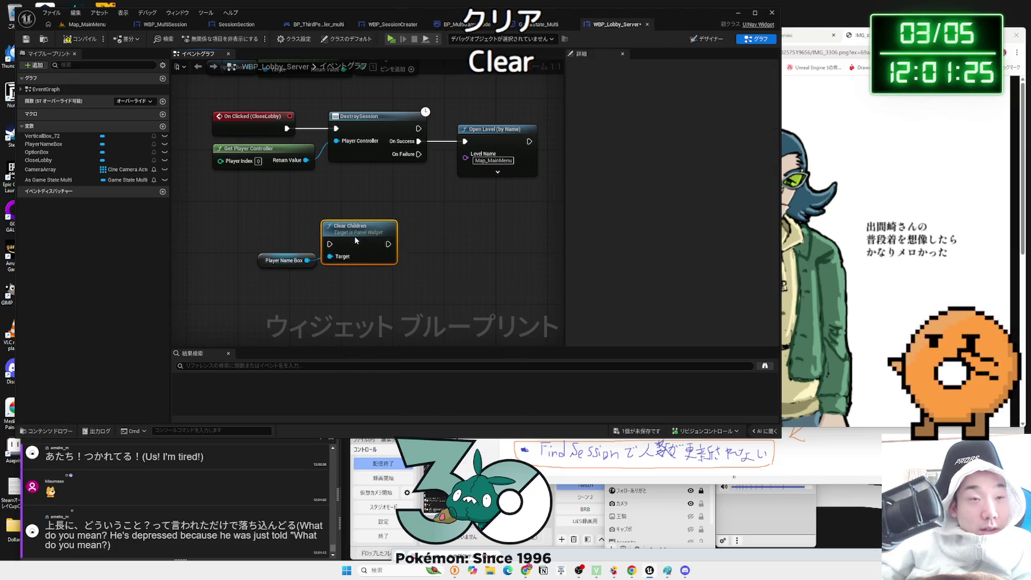
left_click(298, 215)
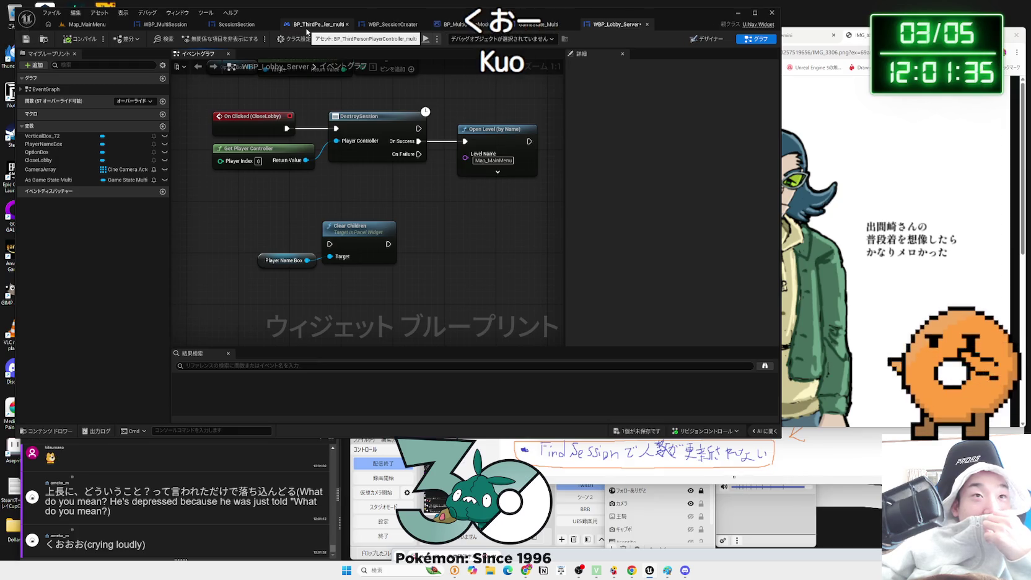
left_click(236, 24)
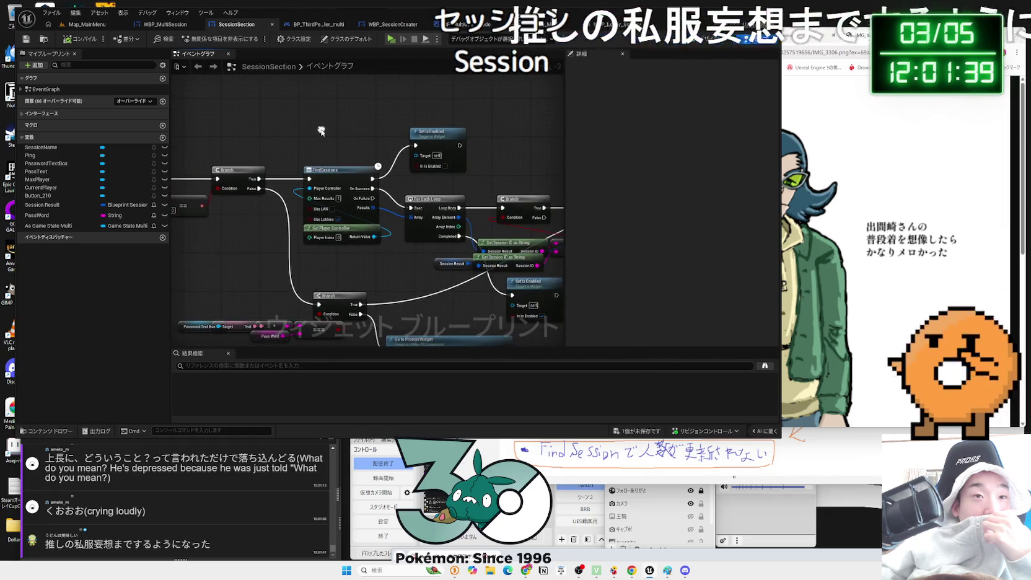
- Move the Create Widget node group down and reposition the reroute point on the execution wire
scroll(357, 120, "down", 4)
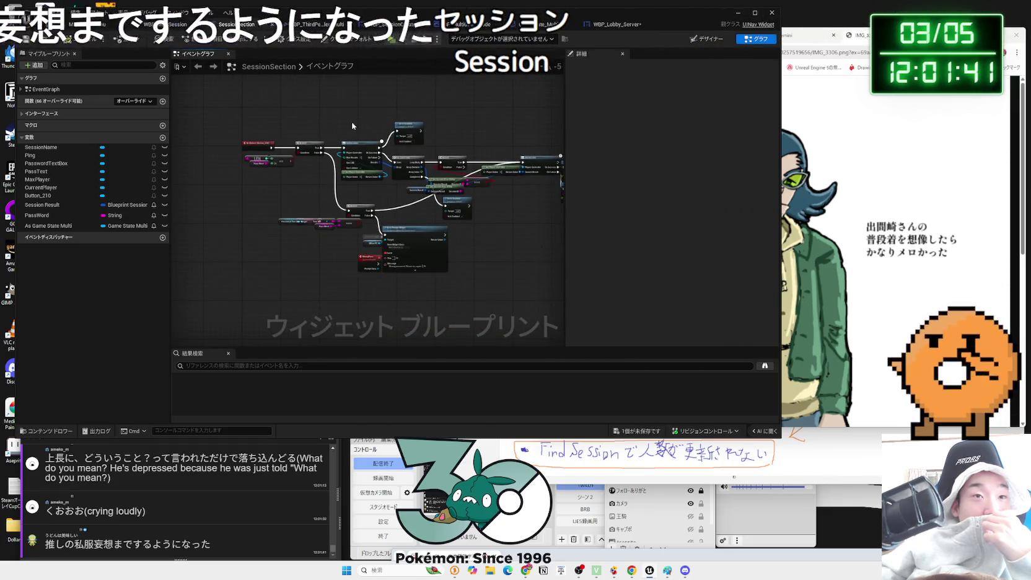
scroll(458, 271, "down", 2)
scroll(468, 266, "up", 2)
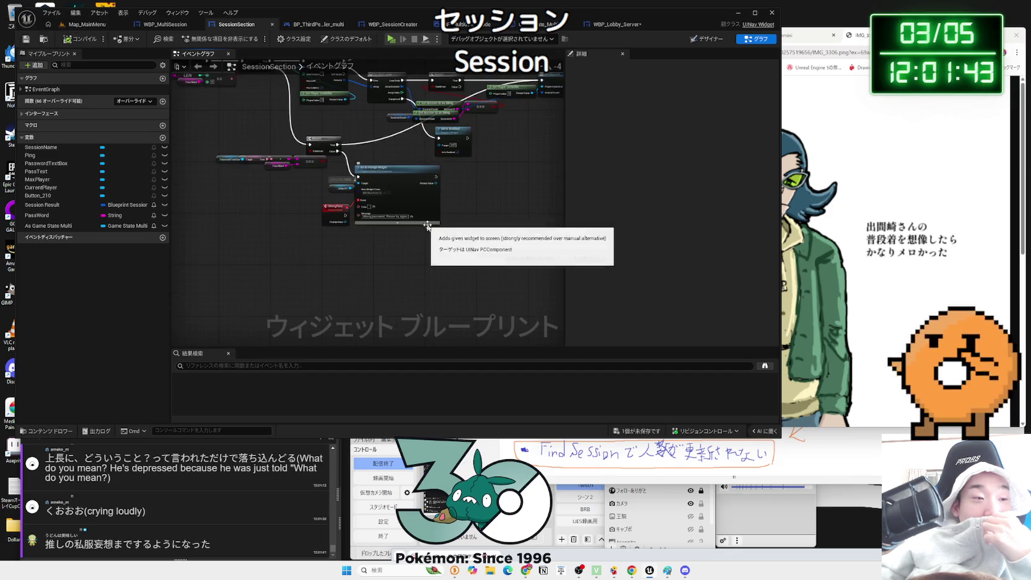
left_click_drag(476, 261, 338, 192)
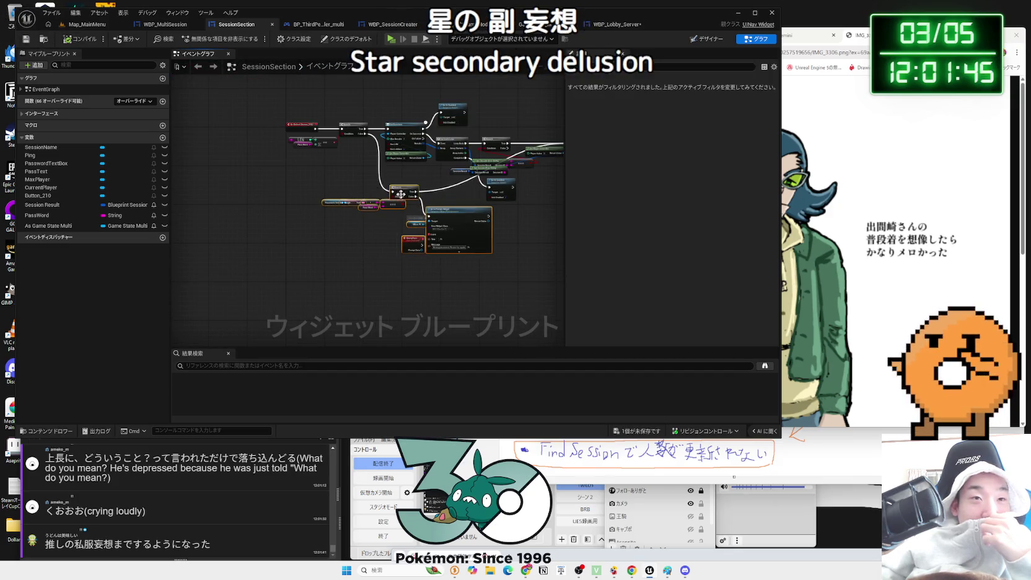
mouse_move(458, 211)
left_mouse_down()
mouse_move(459, 226)
mouse_move(330, 200)
left_mouse_up()
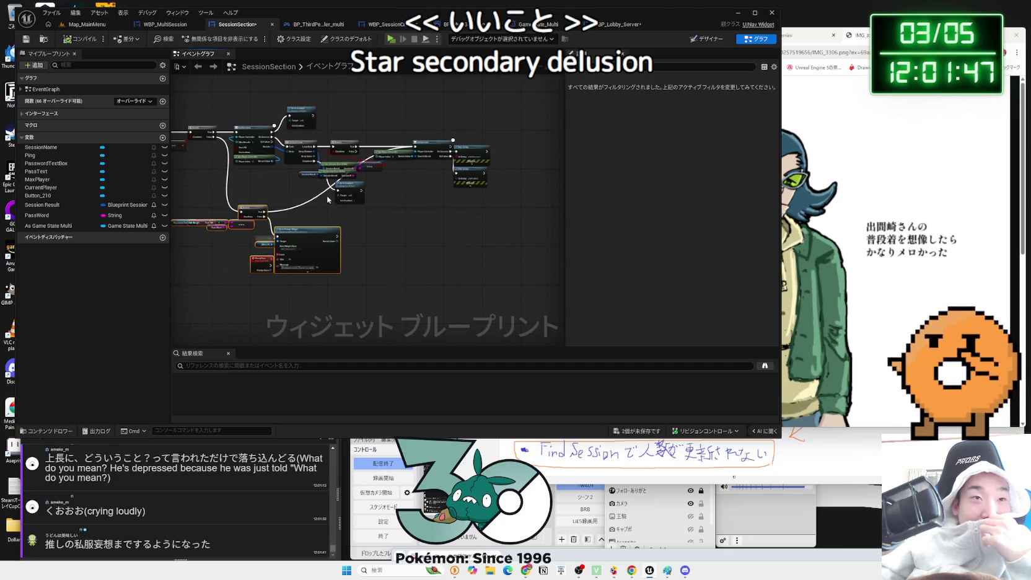
left_click(328, 199)
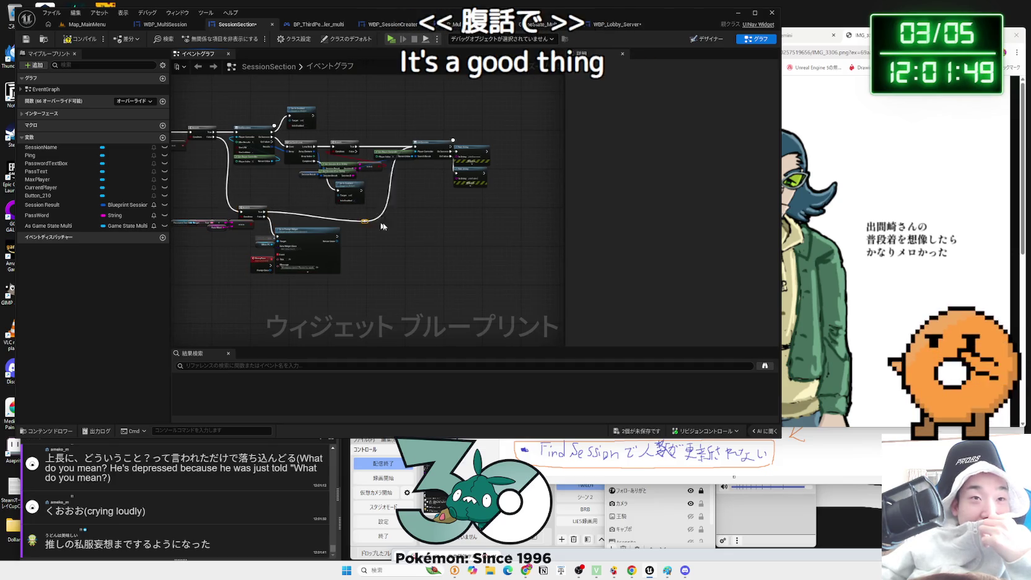
left_click_drag(364, 220, 406, 215)
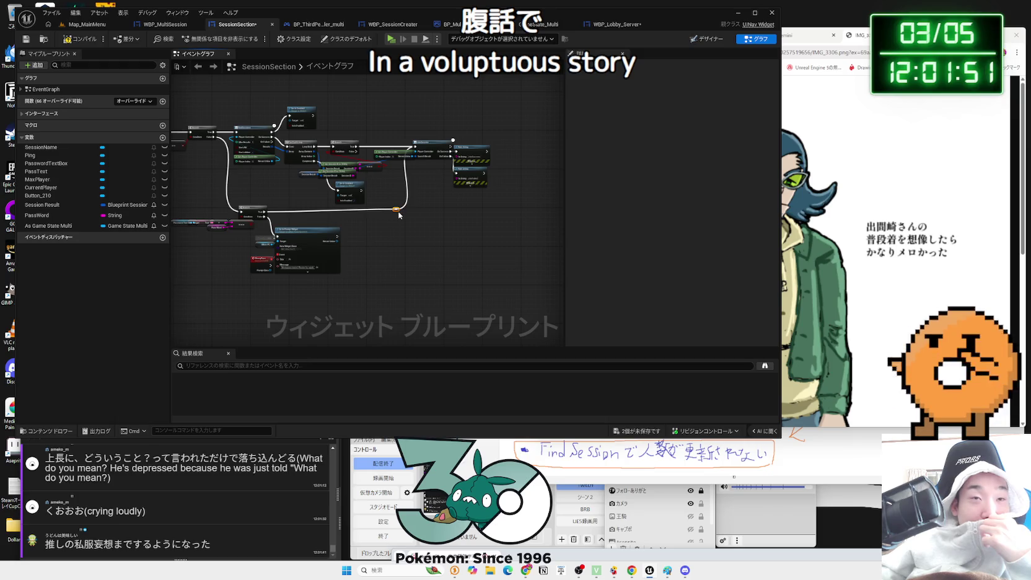
- Bring the Find Sessions nodes into view and nudge the Session Result node right
scroll(426, 215, "up", 4)
left_click(425, 143)
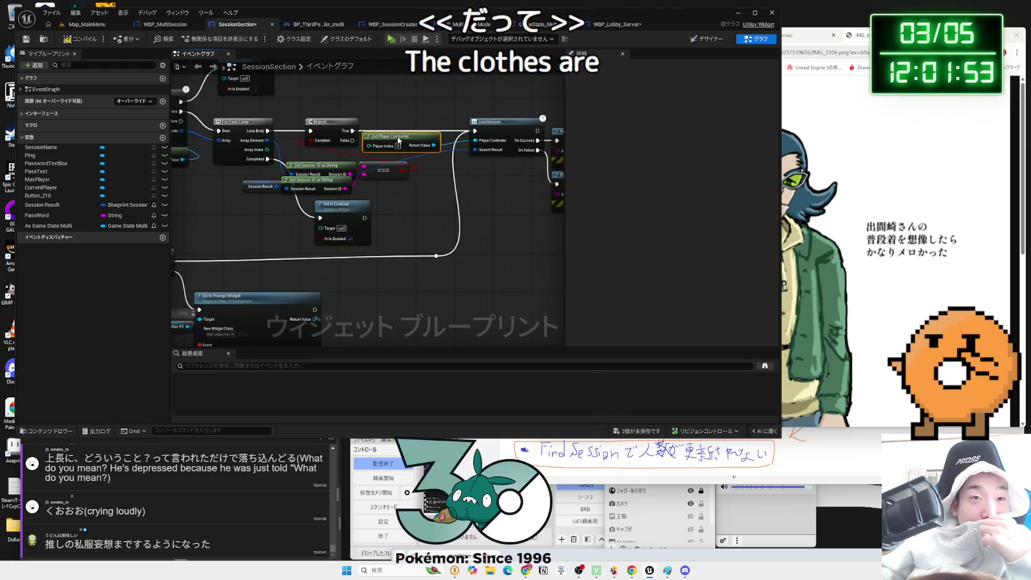
mouse_move(339, 200)
left_mouse_down()
mouse_move(405, 249)
mouse_move(389, 243)
mouse_move(394, 236)
left_mouse_up()
left_click_drag(321, 238, 327, 238)
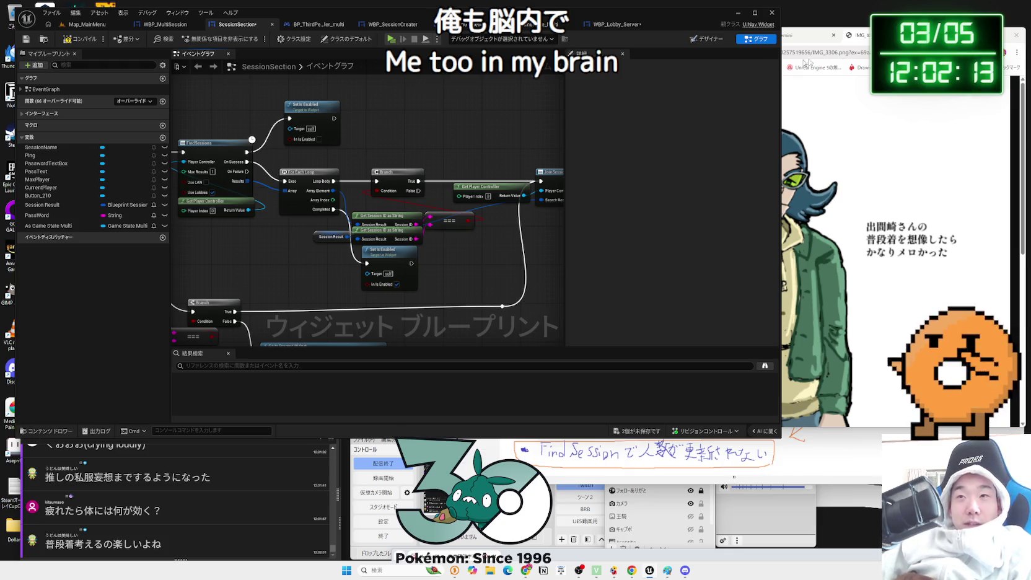
- Zoom into the character's torso in the browser image and back out to fit
left_click(830, 186)
left_click(774, 176)
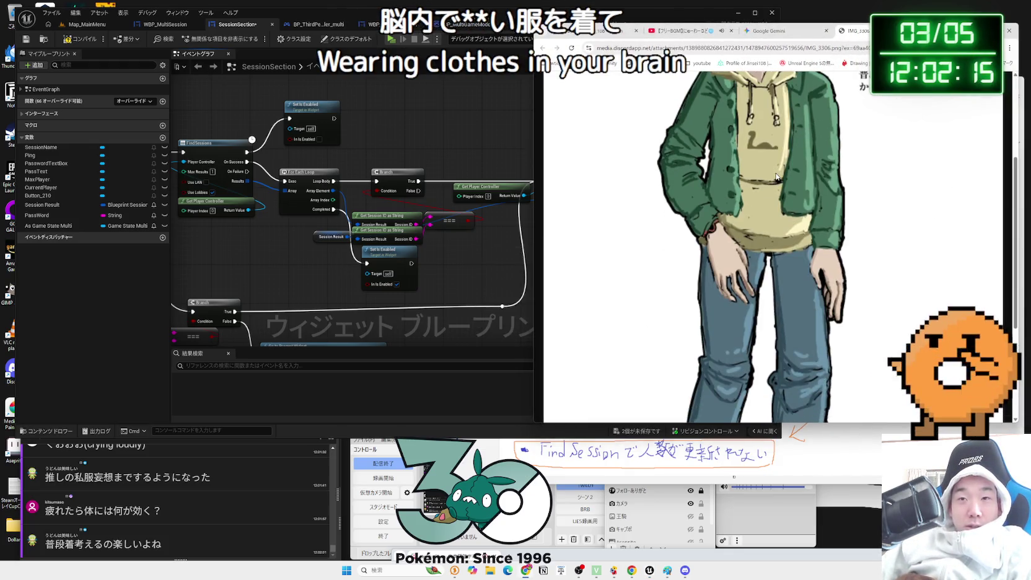
left_click(774, 176)
left_click(470, 98)
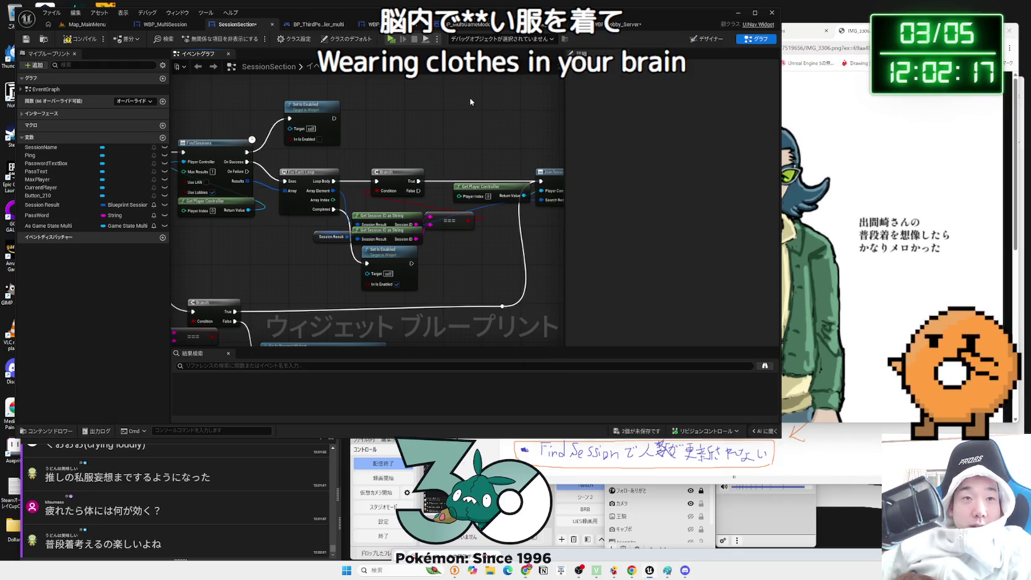
- Shift the LEN and == password-length check nodes slightly right in the SessionSection graph
left_click(396, 143)
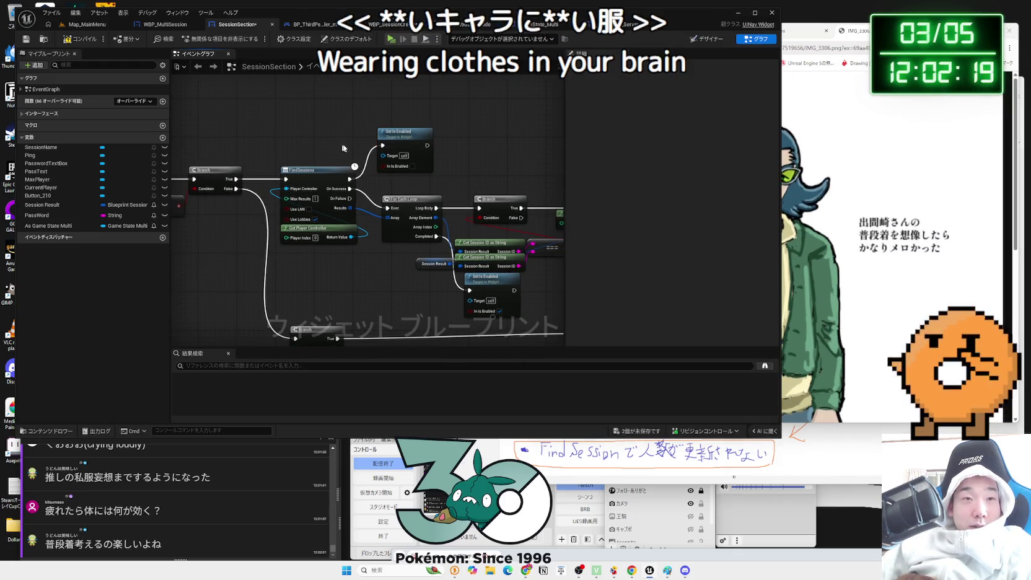
left_click_drag(326, 133, 457, 144)
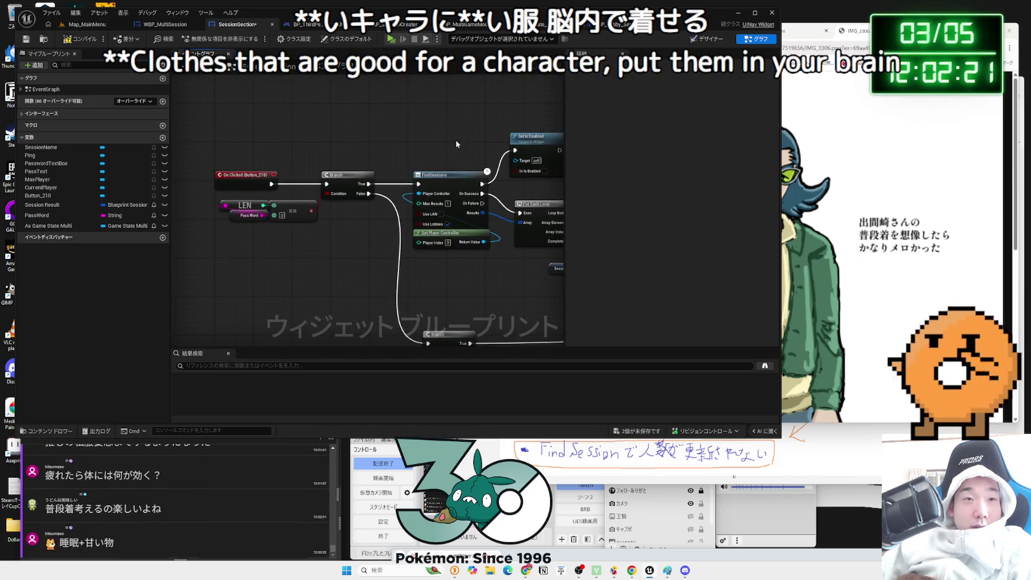
mouse_move(346, 265)
left_mouse_down()
mouse_move(265, 207)
mouse_move(318, 206)
left_mouse_up()
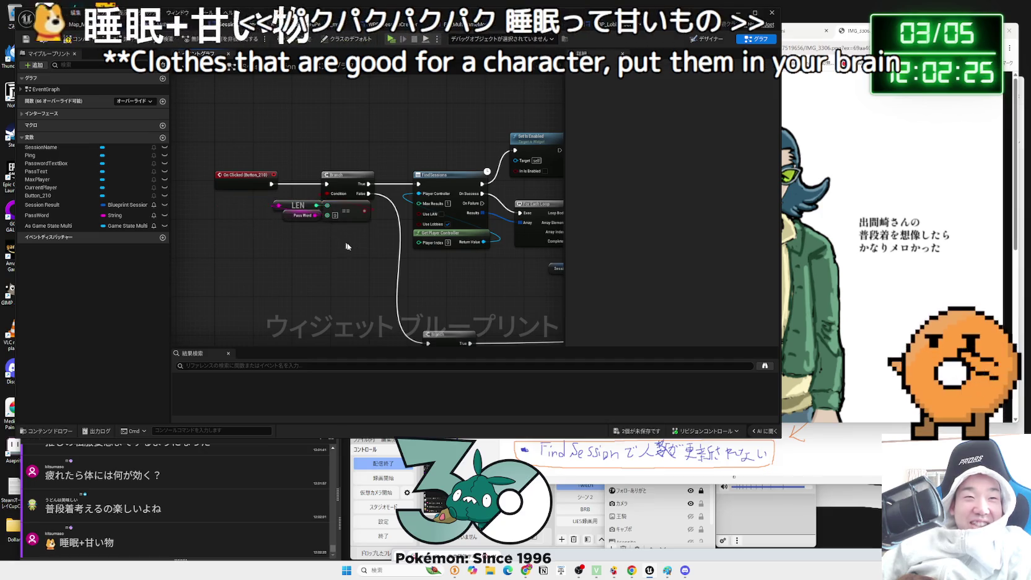
mouse_move(358, 243)
left_mouse_down()
mouse_move(238, 158)
mouse_move(357, 241)
left_mouse_up()
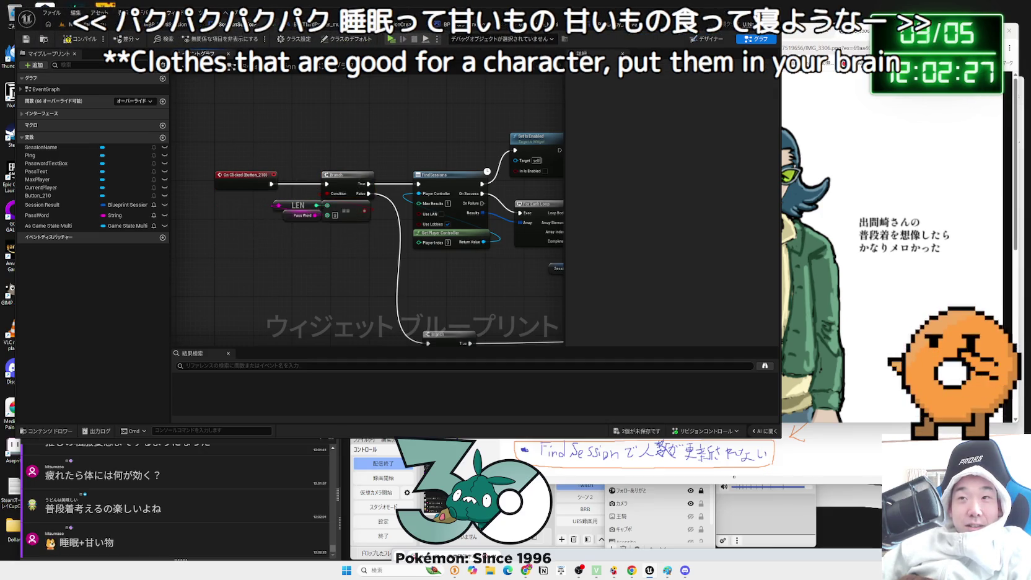
key("alt+Tab")
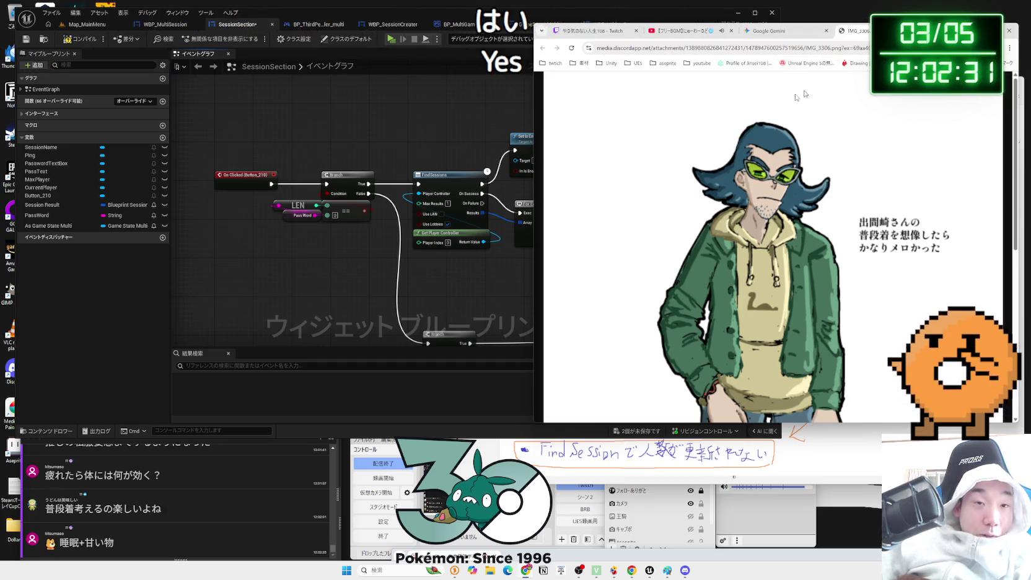
left_click(507, 210)
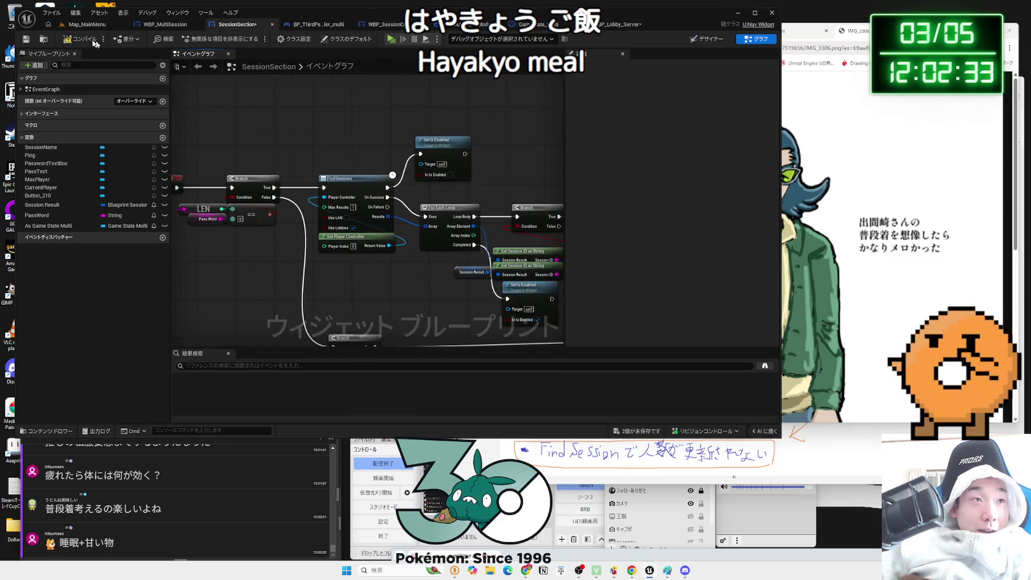
- Save all changed assets, then go through the open blueprint tabs to WBP_MultiSession's graph
left_click(644, 432)
left_click(594, 503)
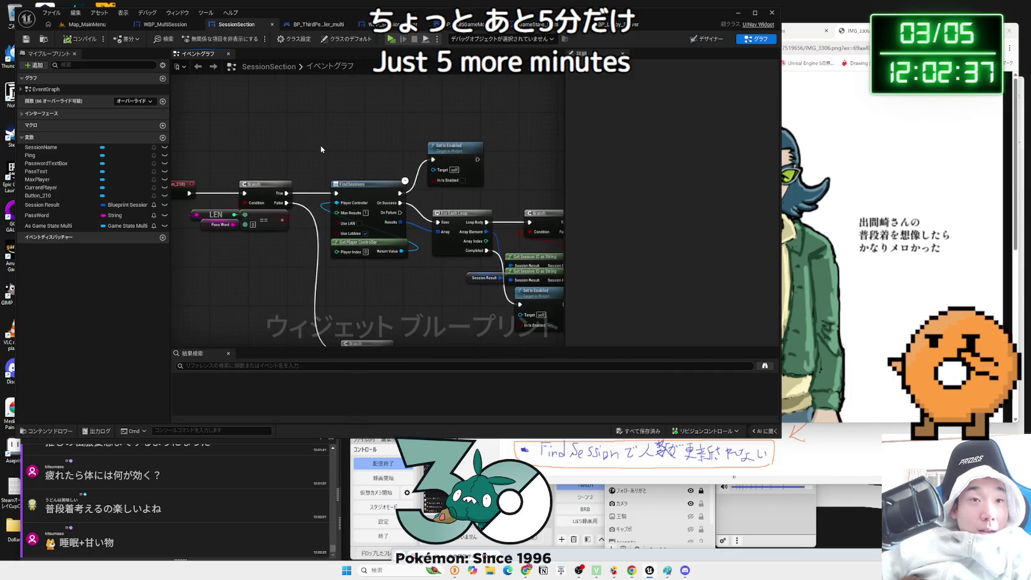
left_click(410, 26)
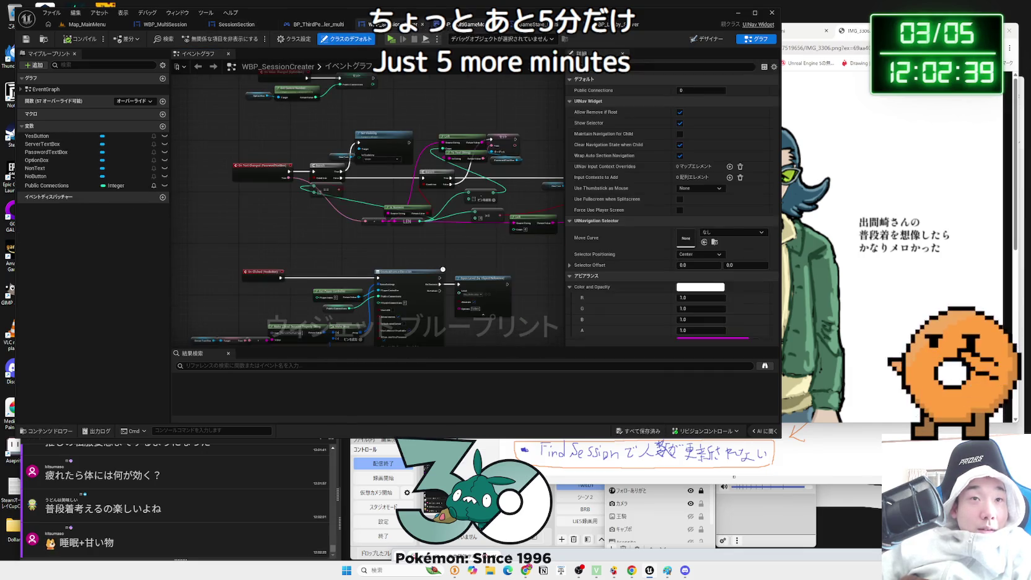
left_click(458, 25)
left_click(529, 25)
left_click(604, 24)
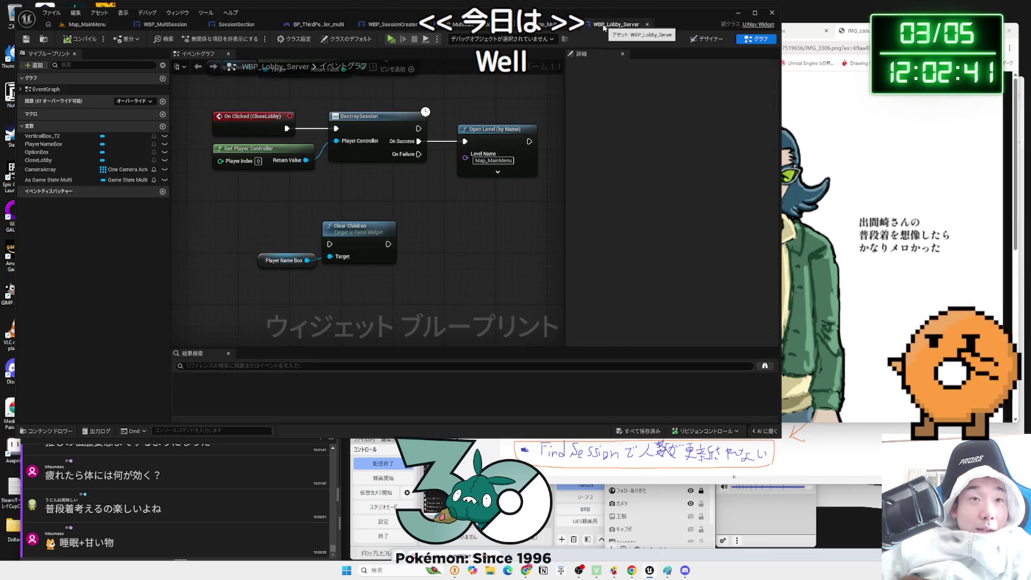
left_click(310, 24)
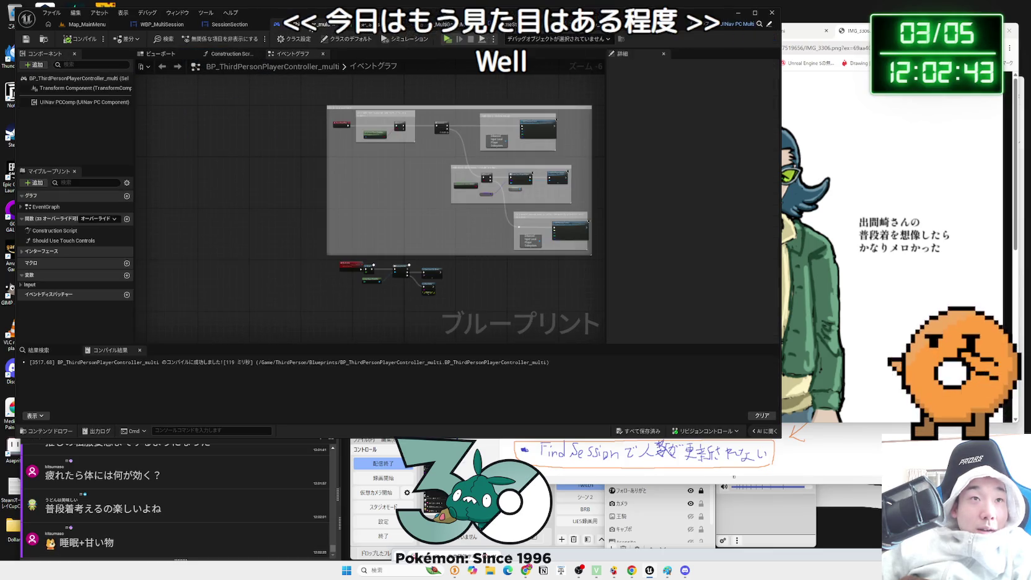
left_click(234, 28)
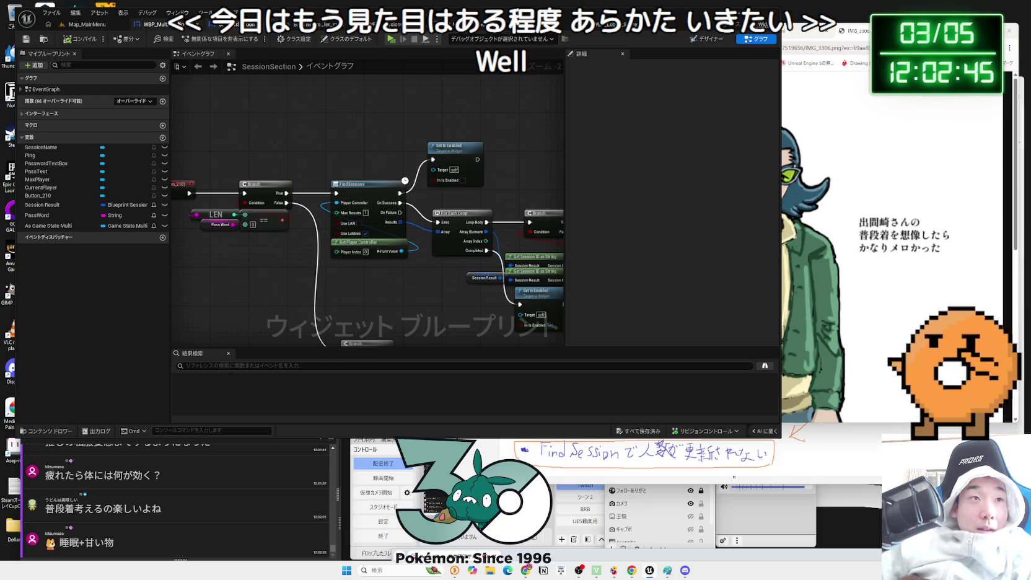
left_click(164, 25)
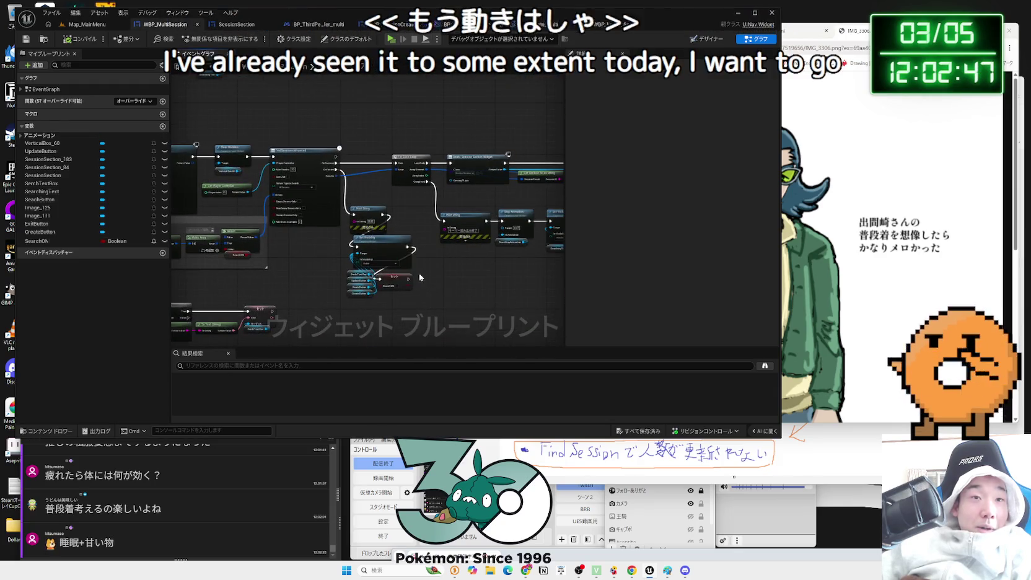
- Review the WBP_MultiSession graph's Print String, Create Session Section Widget and Add Child to Vertical Box nodes
scroll(374, 274, "up", 3)
mouse_move(374, 273)
left_mouse_down()
mouse_move(258, 262)
mouse_move(270, 421)
left_mouse_up()
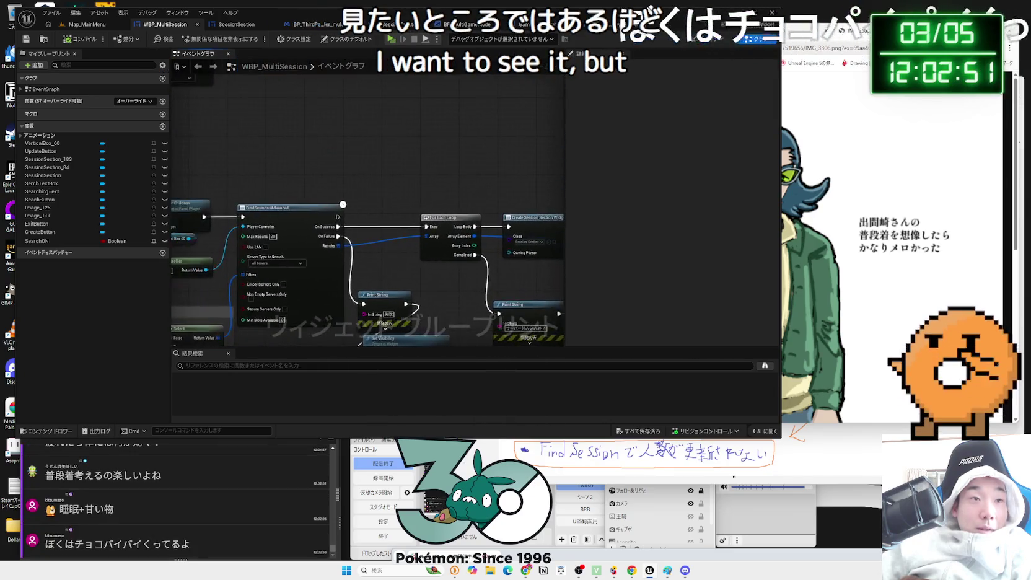
scroll(363, 268, "up", 2)
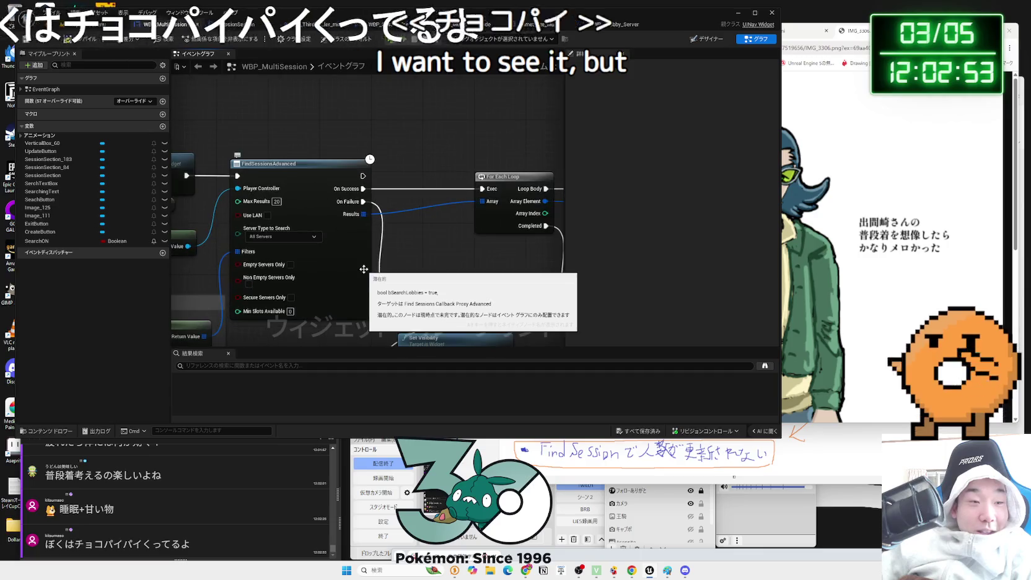
mouse_move(452, 243)
left_mouse_down()
mouse_move(386, 229)
mouse_move(186, 133)
left_mouse_up()
left_click_drag(448, 152, 320, 159)
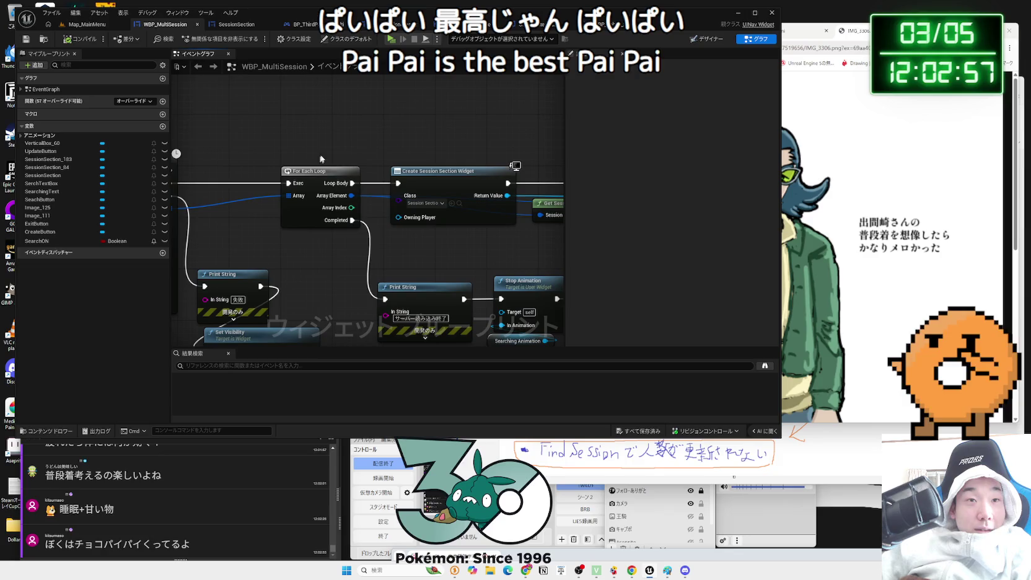
left_click(485, 254)
left_click(437, 178)
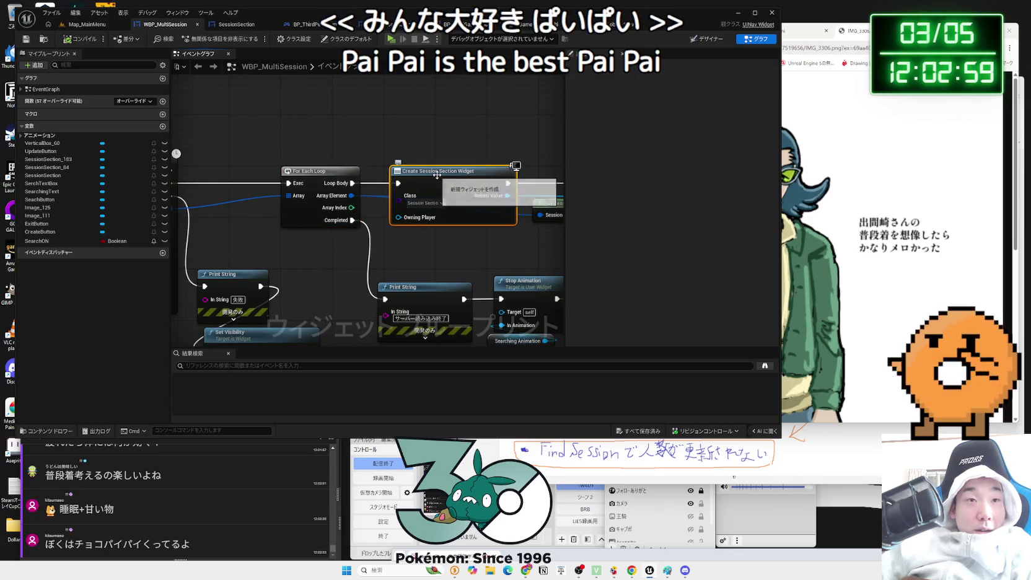
mouse_move(437, 173)
left_mouse_down()
mouse_move(471, 177)
mouse_move(316, 177)
mouse_move(323, 205)
mouse_move(248, 198)
mouse_move(263, 219)
left_mouse_up()
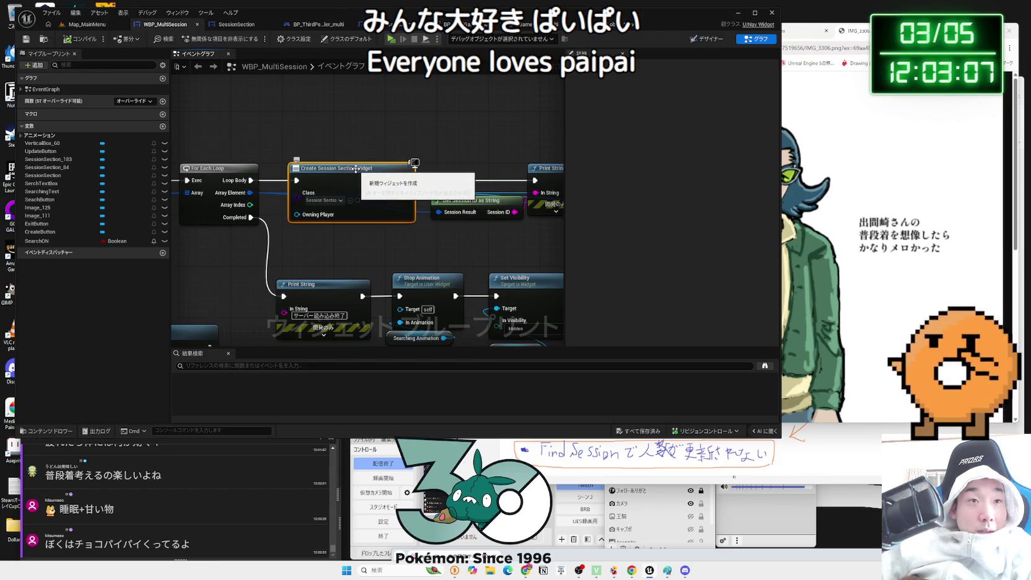
left_click_drag(355, 168, 240, 176)
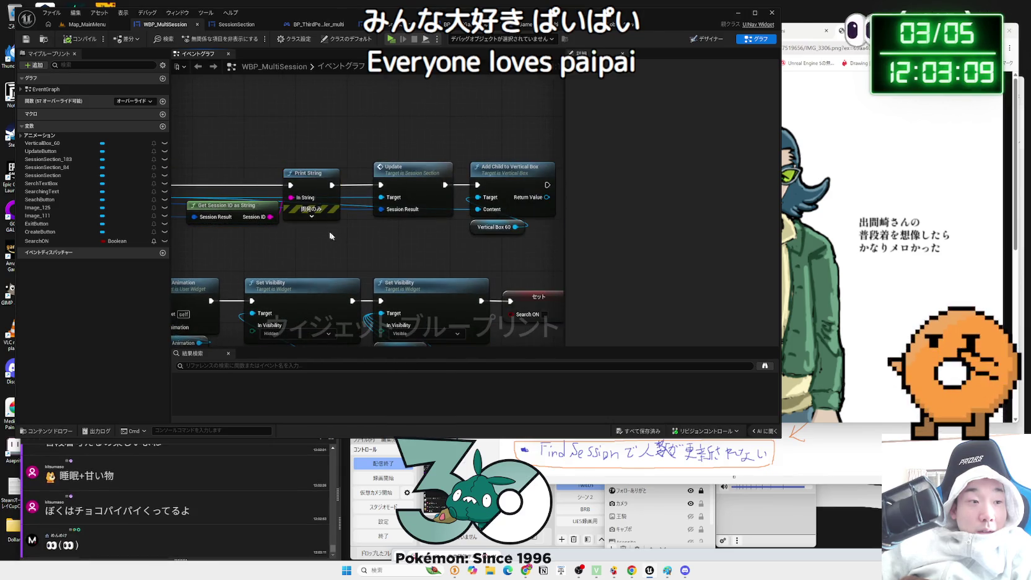
mouse_move(398, 236)
left_mouse_down()
mouse_move(437, 245)
mouse_move(417, 257)
mouse_move(546, 255)
mouse_move(527, 253)
left_mouse_up()
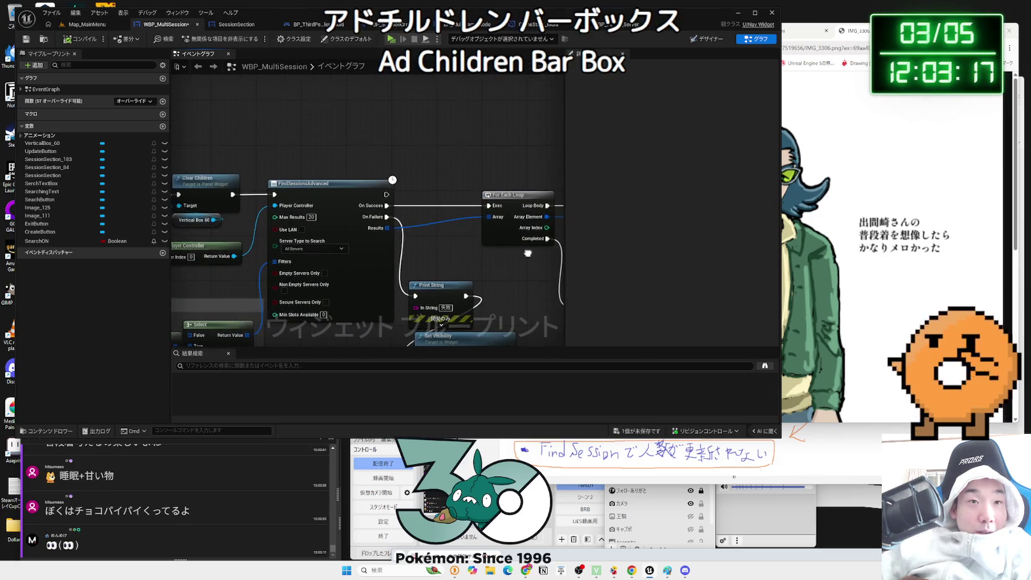
- Save the WBP_MultiSession widget blueprint
left_click(636, 430)
left_click(562, 376)
left_click_drag(414, 259, 475, 212)
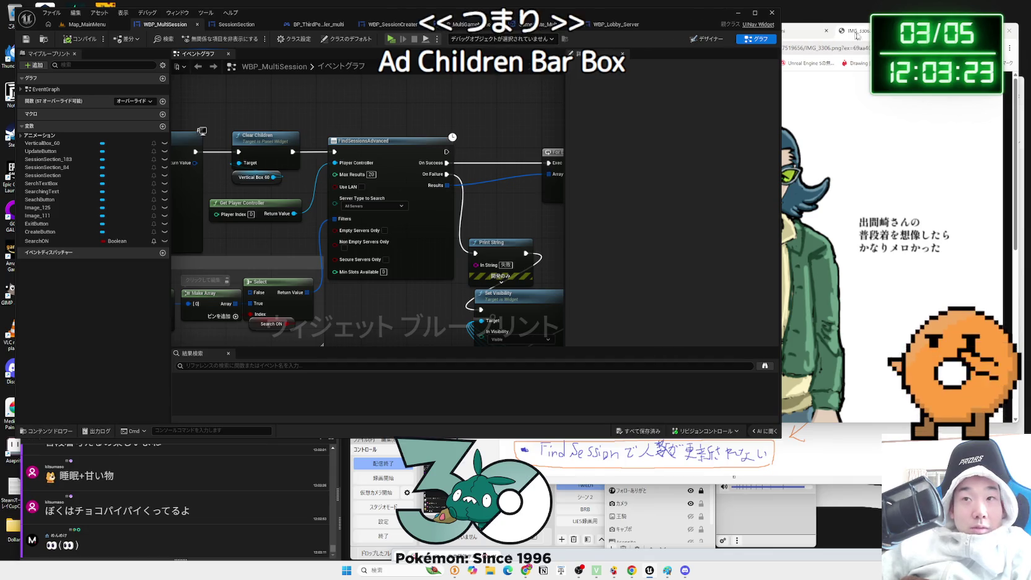
left_click(793, 30)
- Ask Gemini 'ロビーに参加中のプレイヤーをすべて取得したい' (how to get all lobby players)
type("さ")
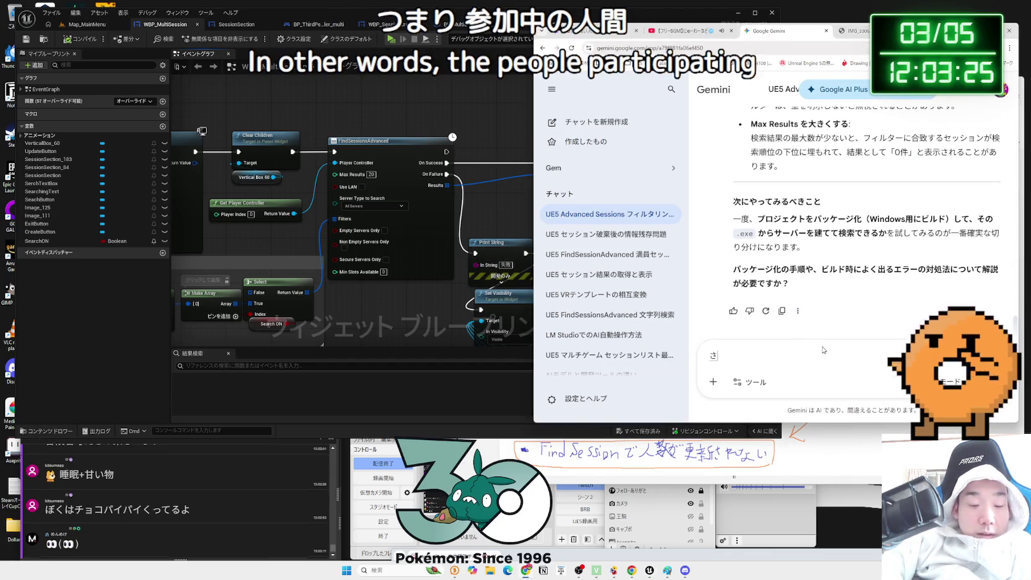
type("んkろびーに")
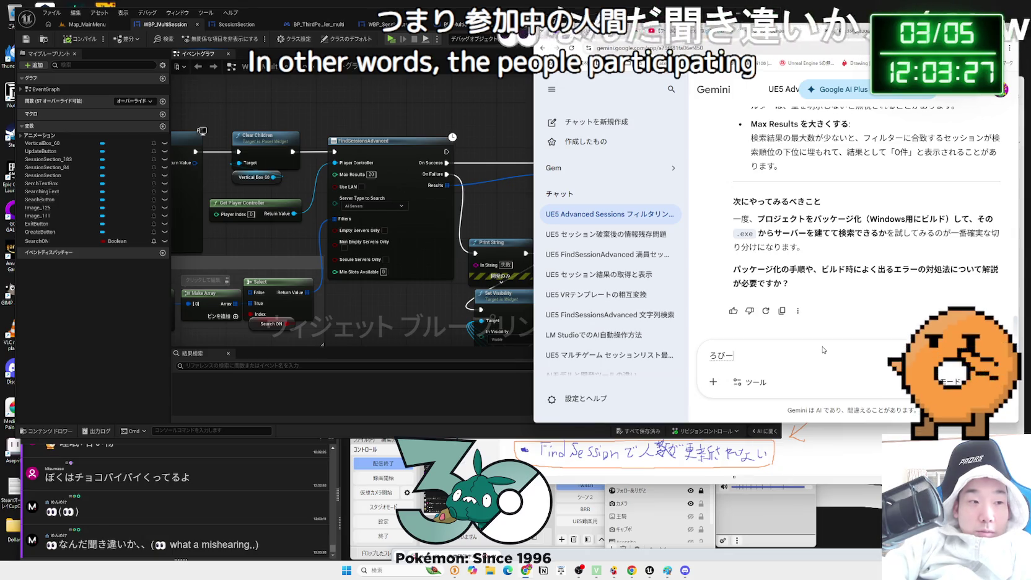
type("かちゅうの")
key("space")
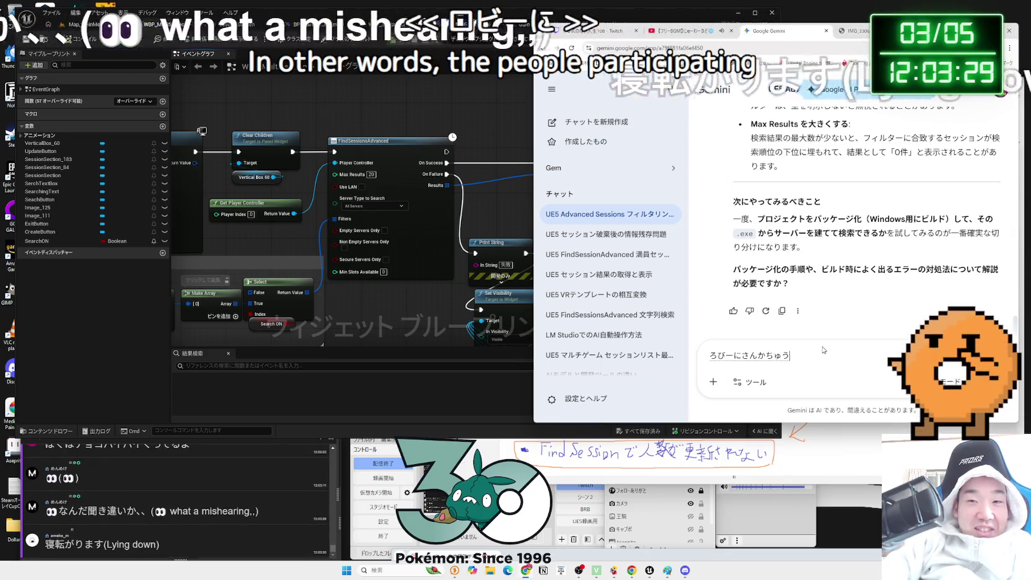
type("ぷれいやーを")
key("space")
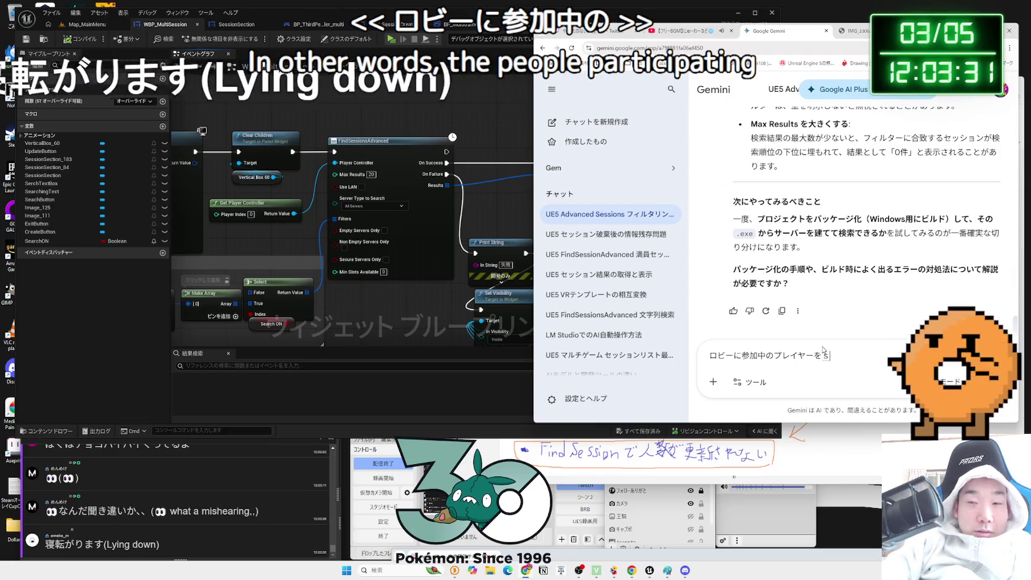
type("をすべてしゅとく")
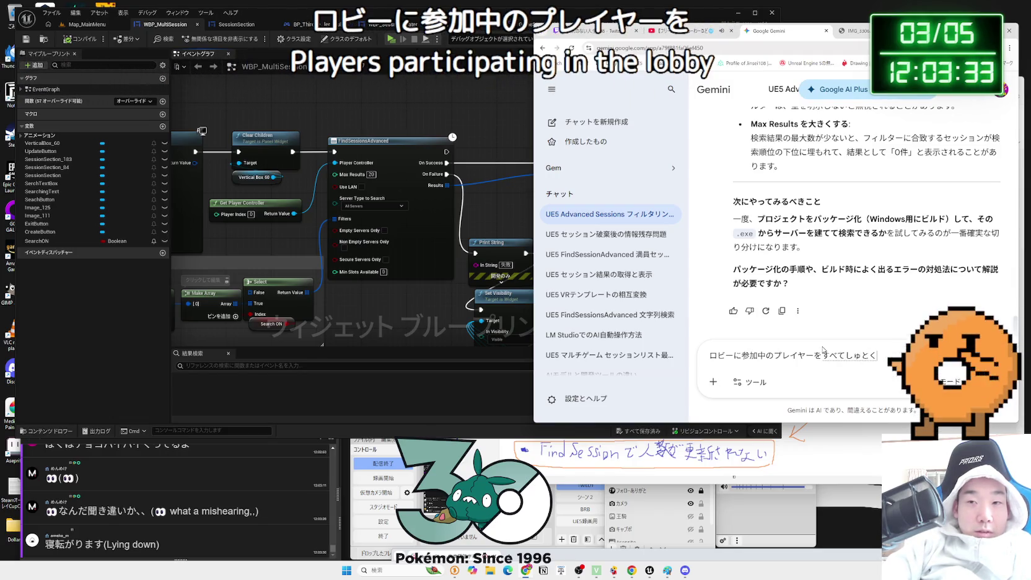
key("Return")
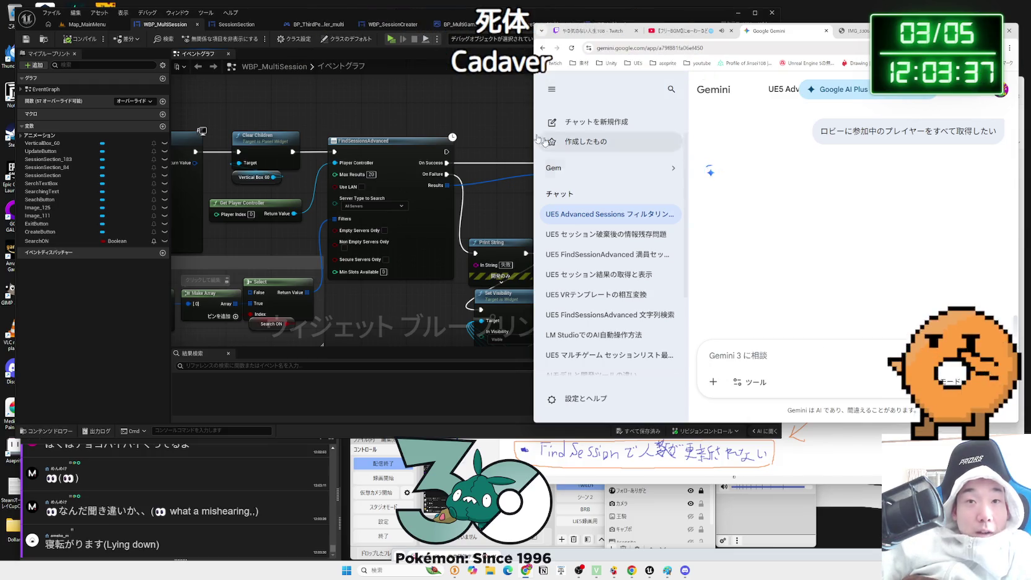
- Return to Unreal Engine's BP_ThirdPersonPlayerController_multi blueprint graph
left_click(452, 116)
scroll(361, 156, "down", 1)
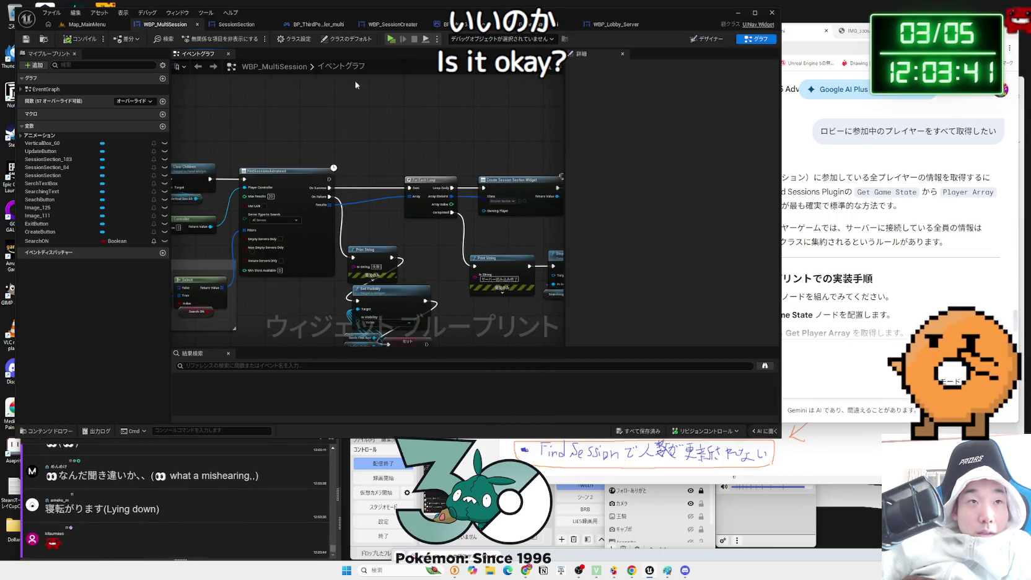
left_click(307, 24)
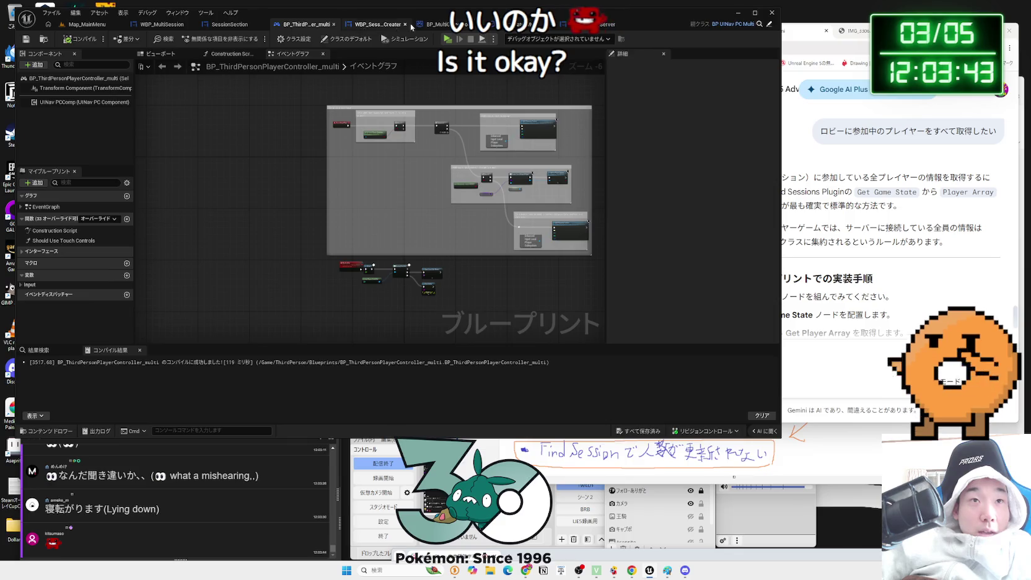